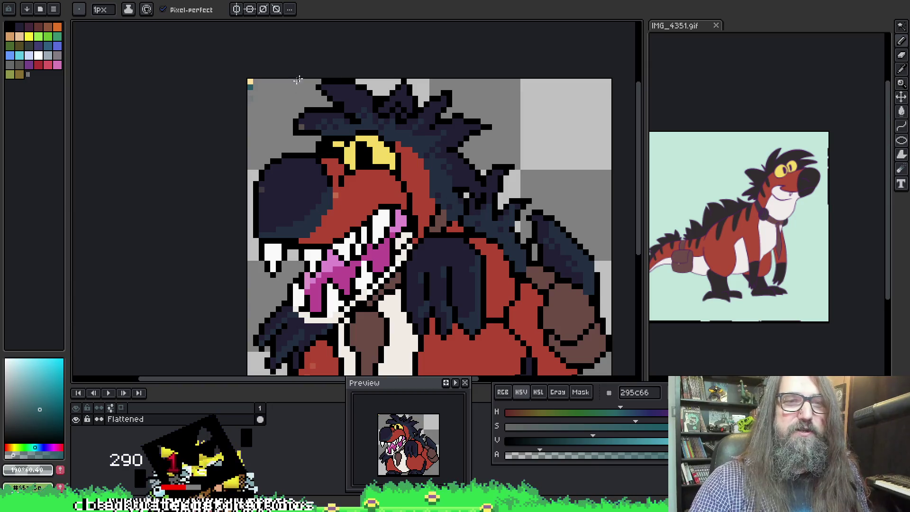
Sample the dark red #8a4b41 and bright body red, then start pencil-shading the head
scroll(352, 149, "down", 3)
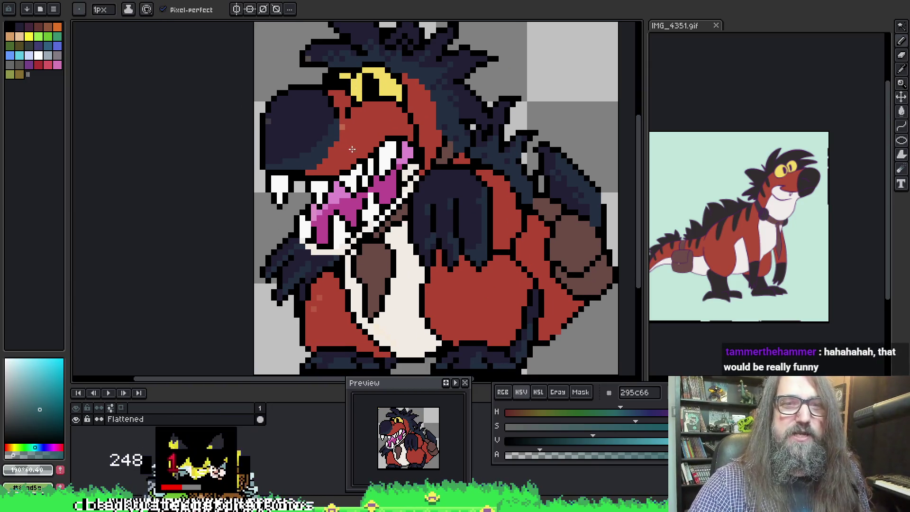
left_click(325, 173, "alt")
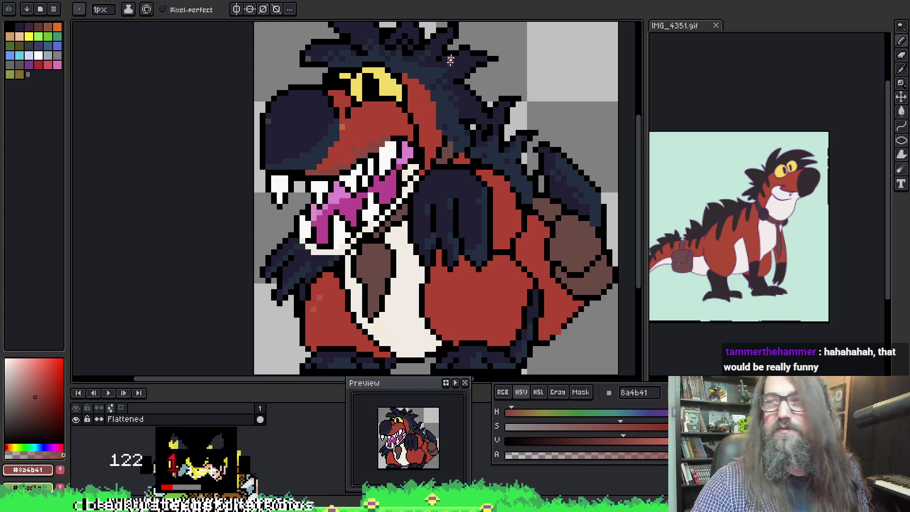
key("v")
key("b")
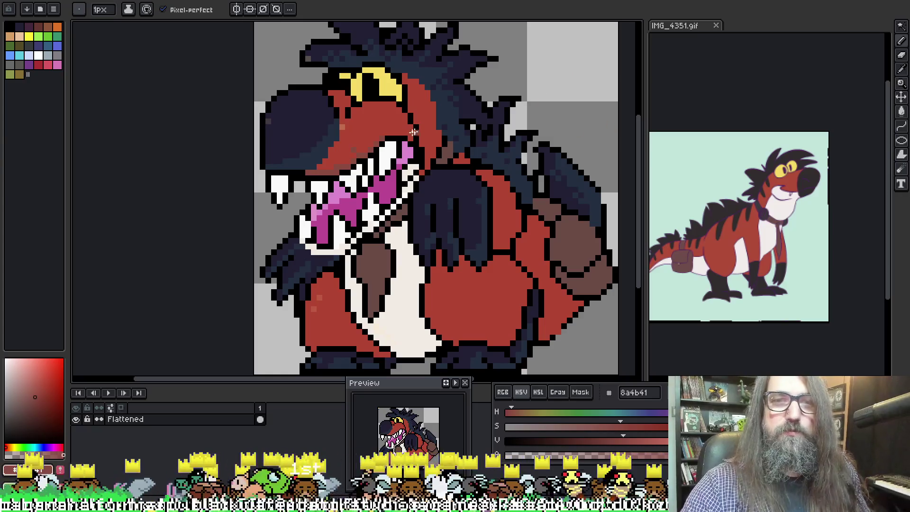
left_click(350, 139, "alt")
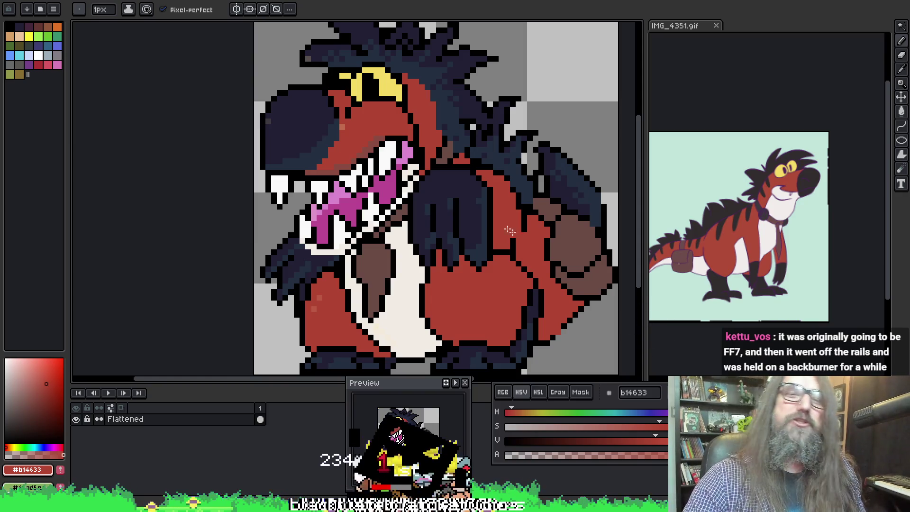
left_click(382, 140, "alt")
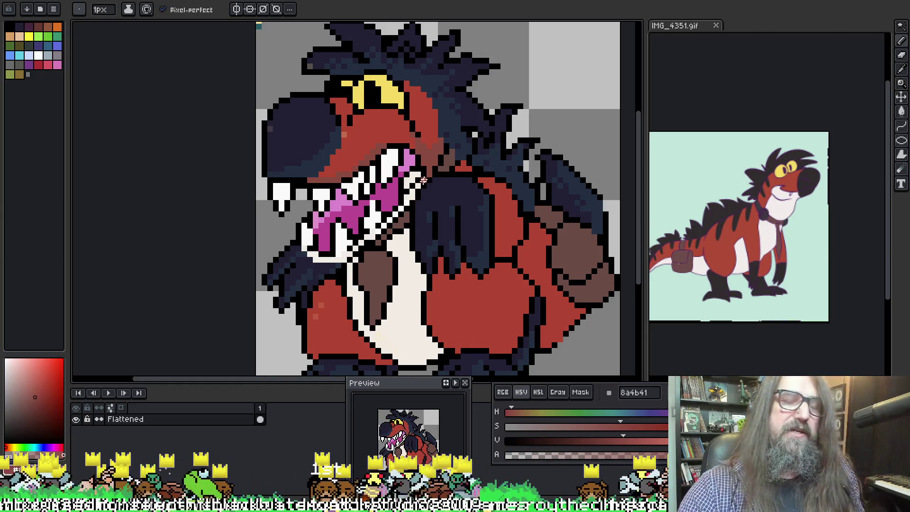
Continue adding dark red shading pixels down the snout and lower leg
key("alt")
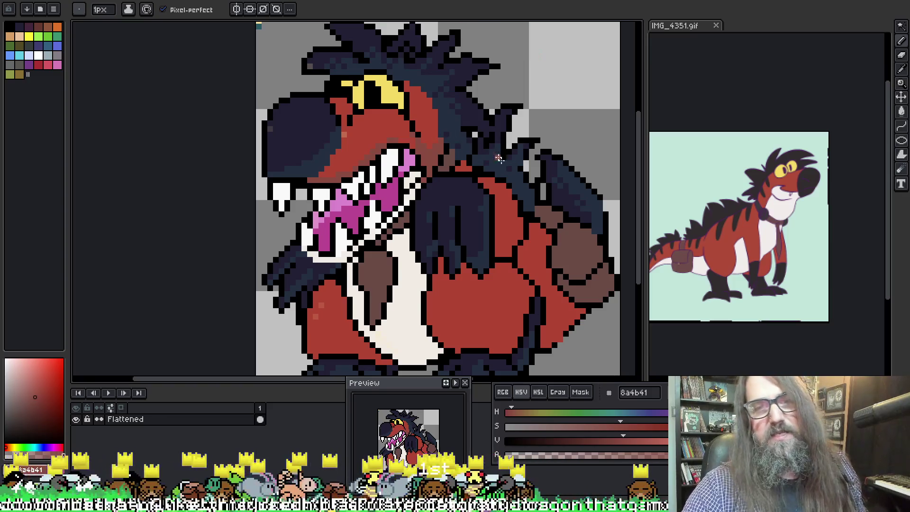
key("alt")
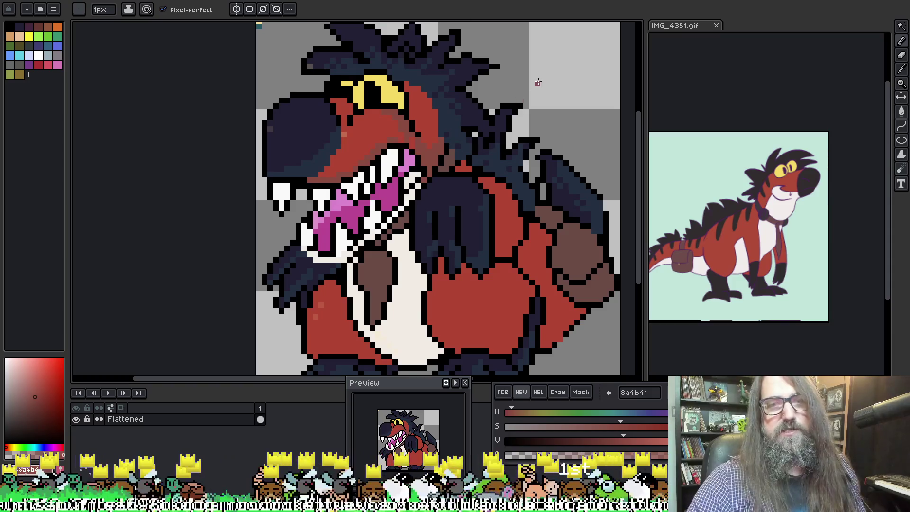
key("alt")
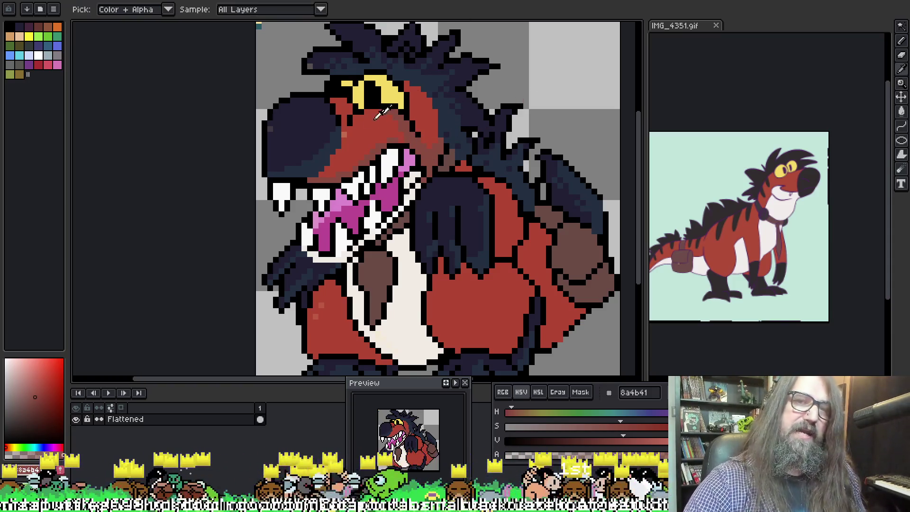
key("alt")
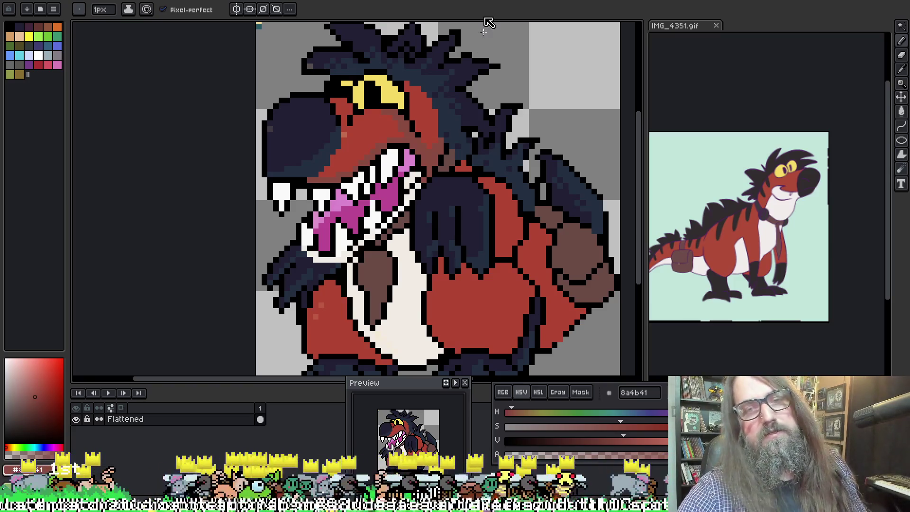
scroll(456, 85, "down", 1)
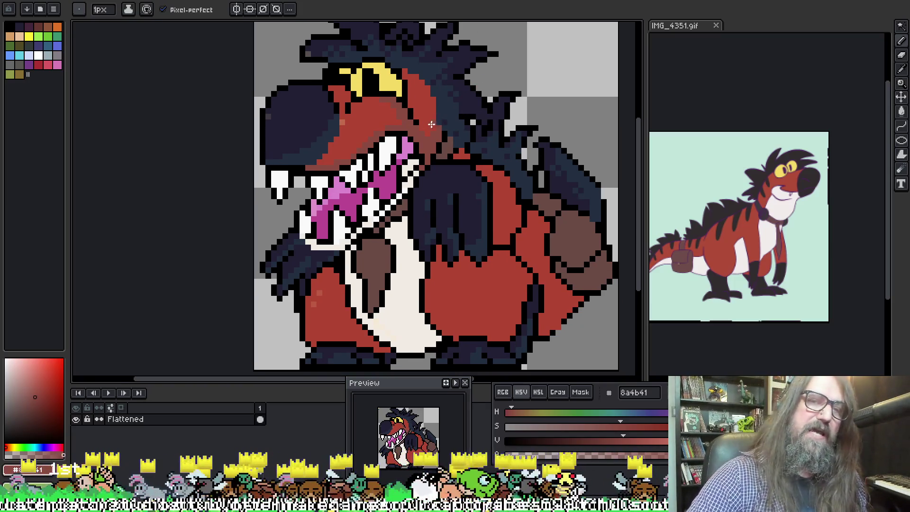
key("alt")
scroll(467, 133, "down", 5)
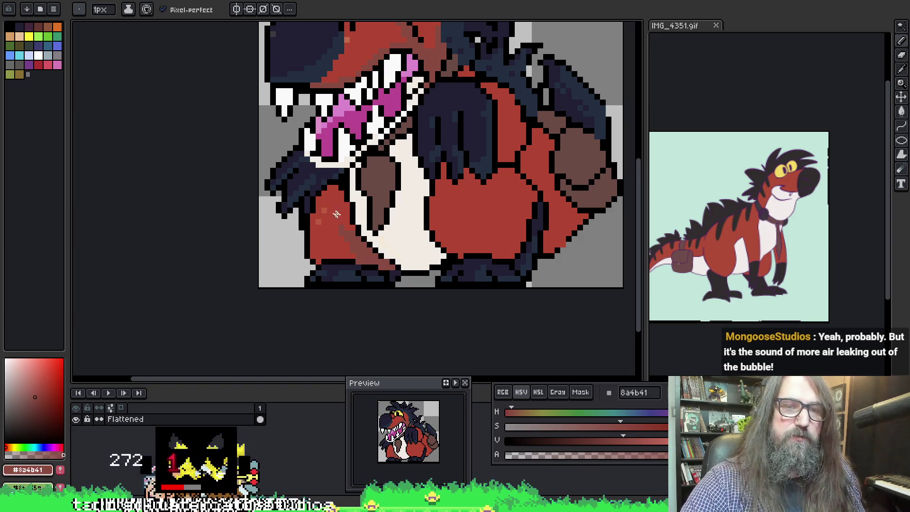
Shade the belly with dark red #8a4b41, touching up with bright red #b14633 and black
left_click(347, 243, "alt")
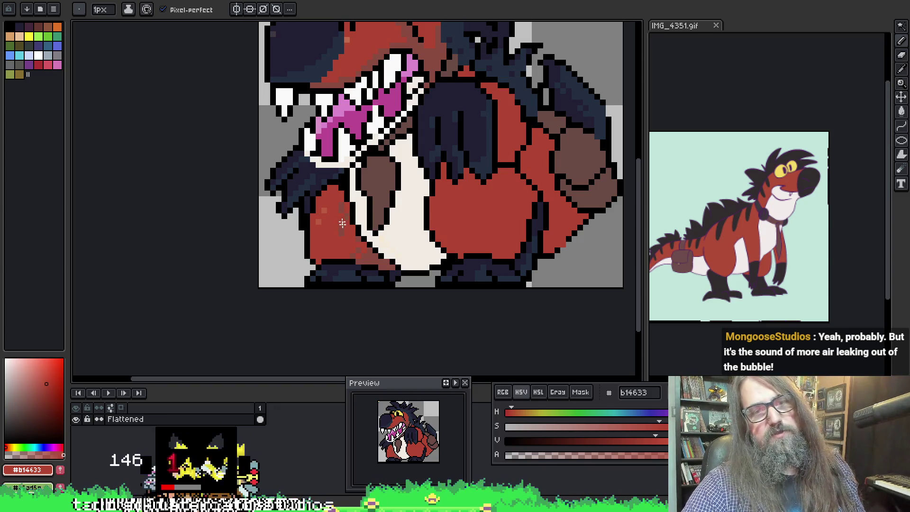
left_click(342, 196, "alt")
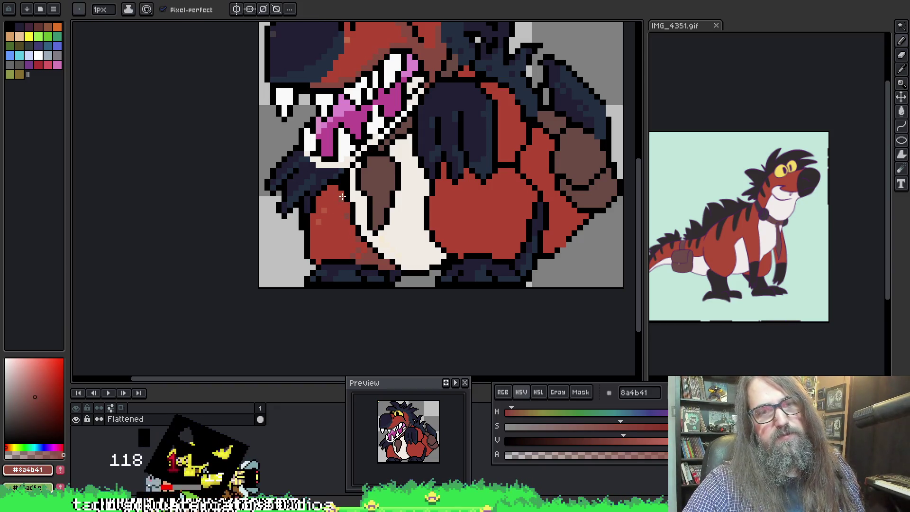
left_click(339, 199, "alt")
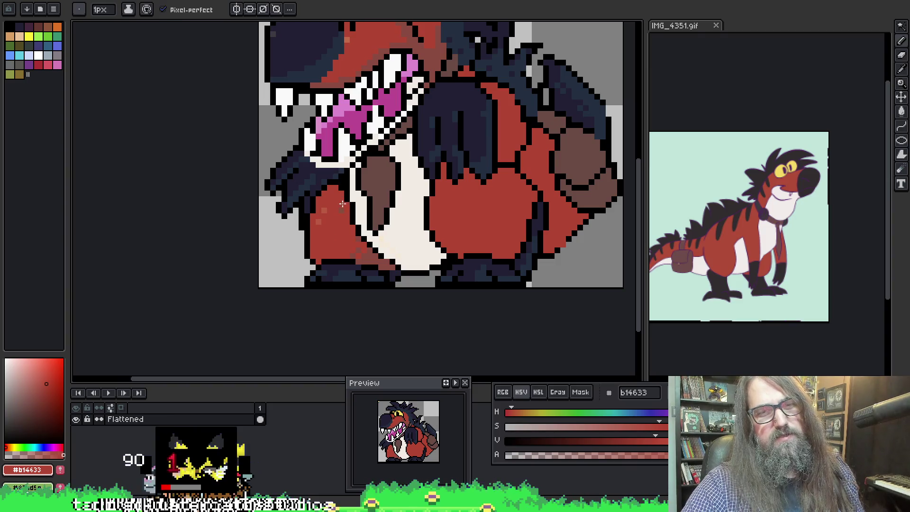
left_click(341, 194, "alt")
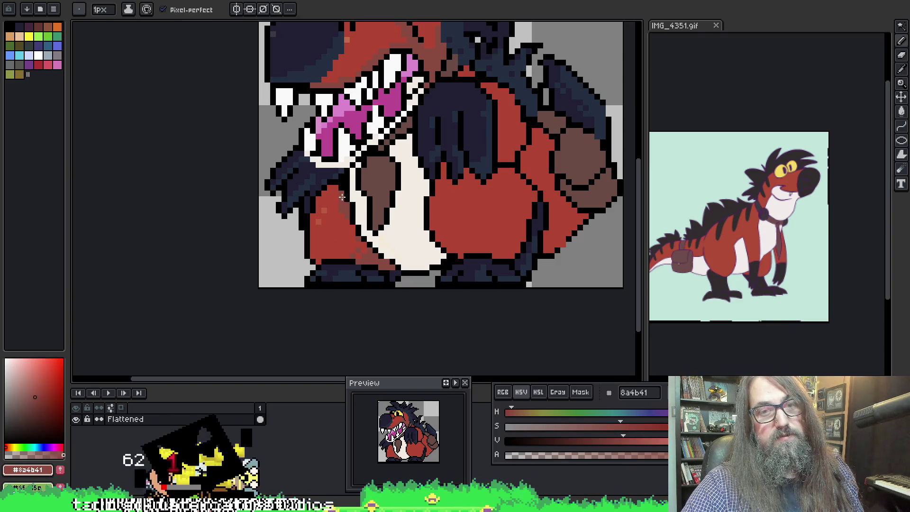
left_click(338, 200, "alt")
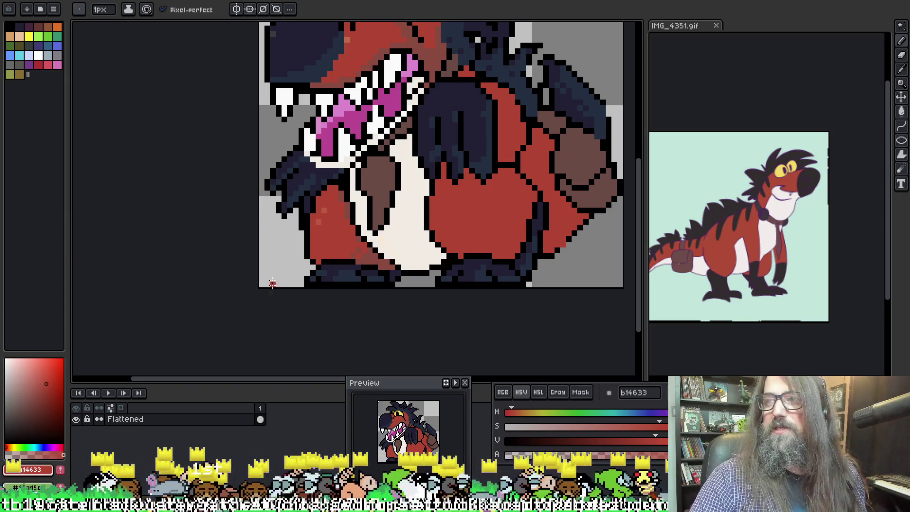
left_click(354, 207, "alt")
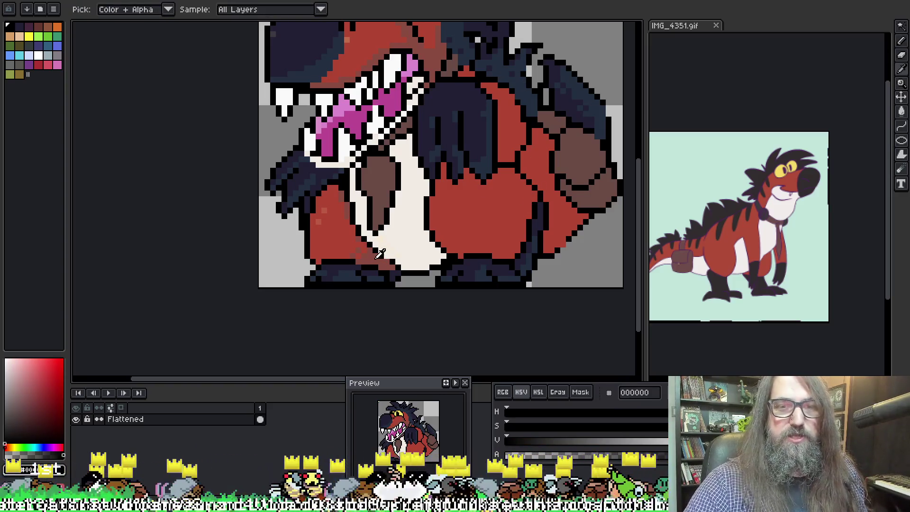
left_click(537, 198, "alt")
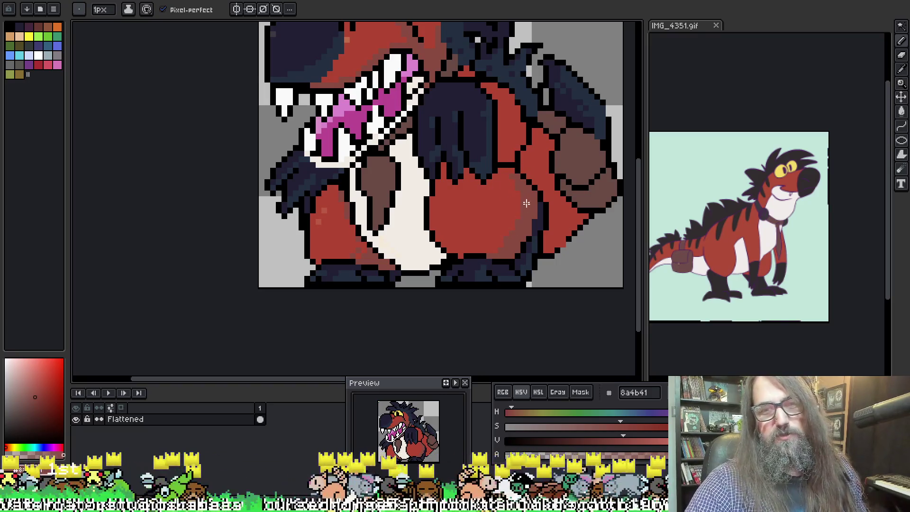
Add dark red shading and black outline pixels to the legs and hip
key("i")
key("b")
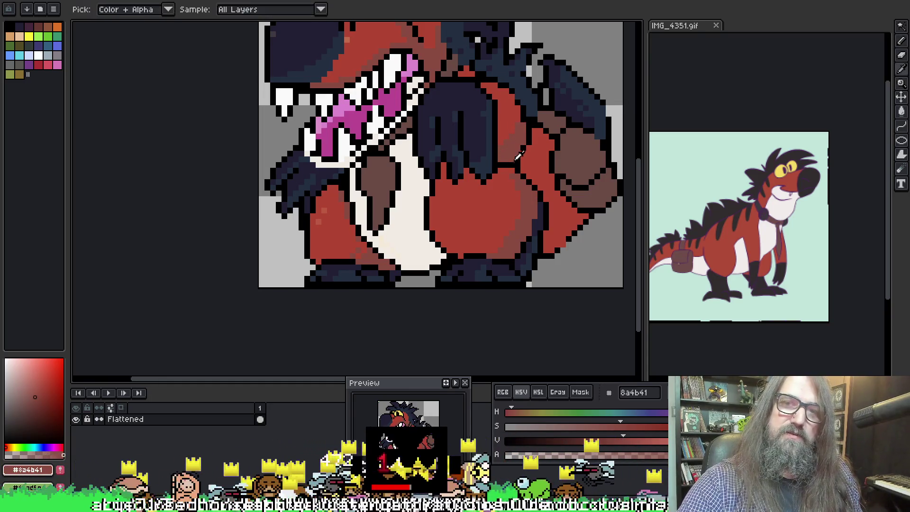
left_click(522, 137, "alt")
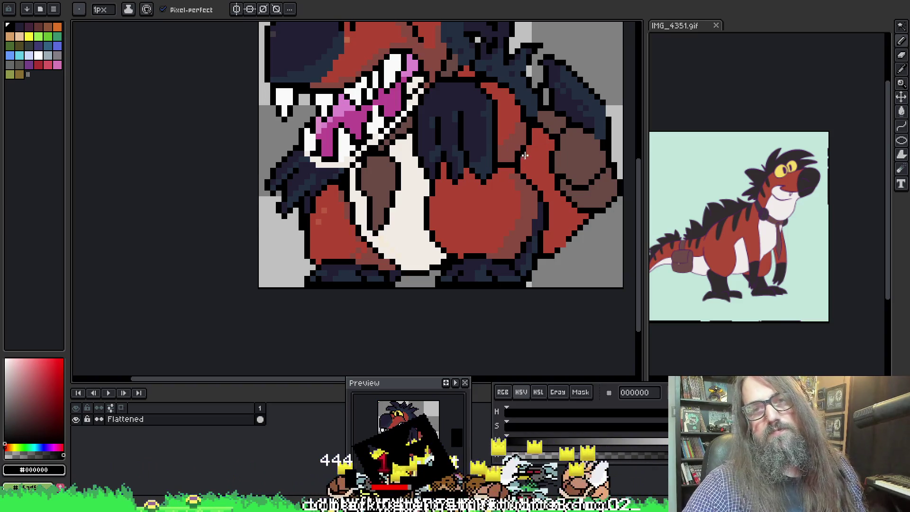
left_click(517, 152, "alt")
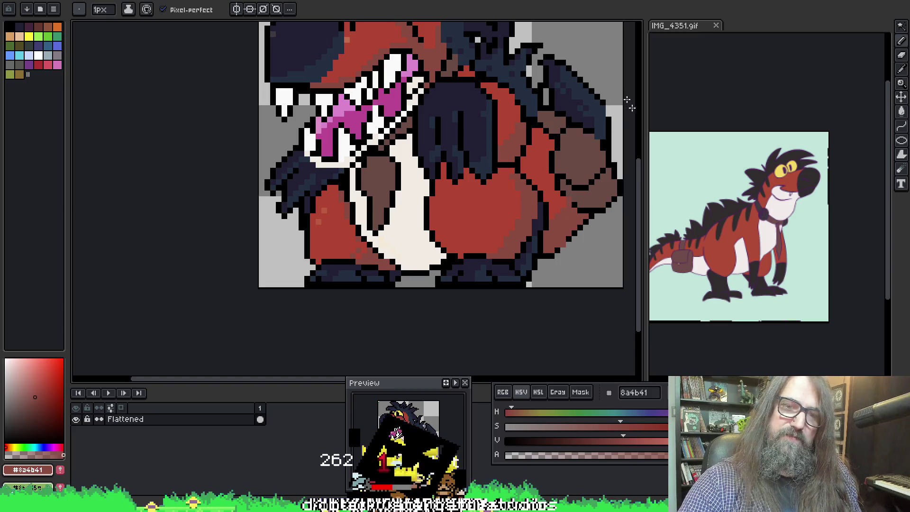
key("i")
left_click(561, 244)
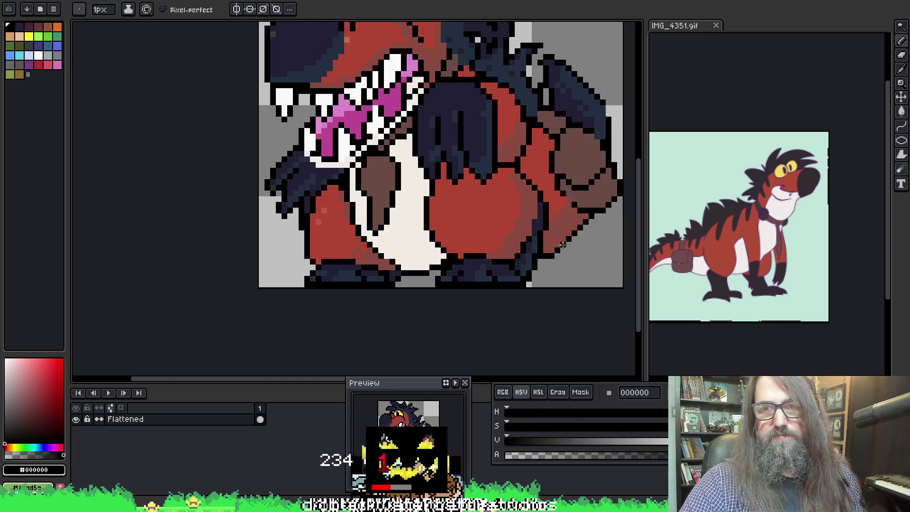
left_click(571, 194)
Shade the body's right side with dark red and black outline pixels
key("space")
left_click_drag(592, 141, 565, 138)
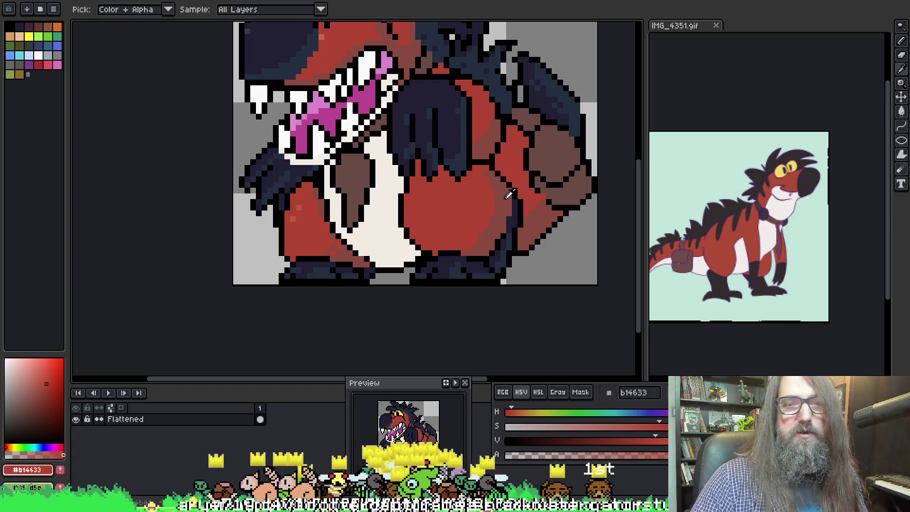
left_click(506, 184, "alt")
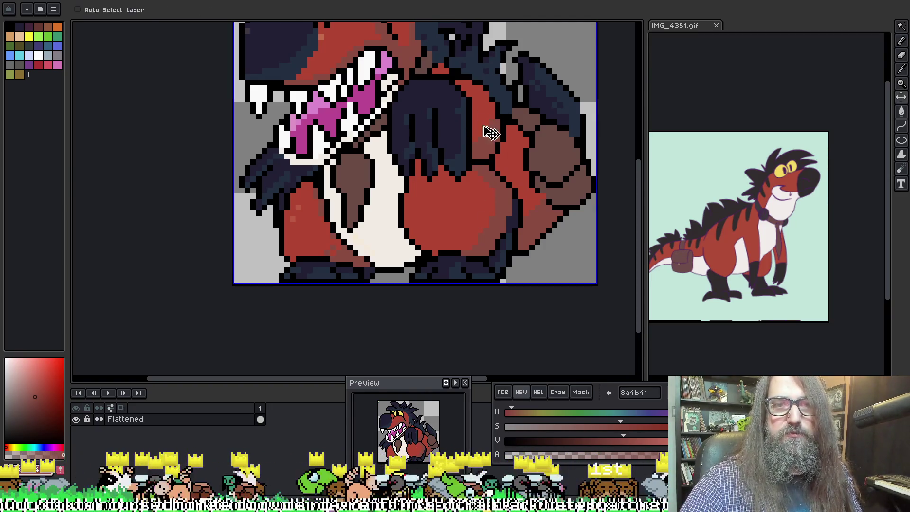
mouse_move(485, 136)
left_mouse_down()
mouse_move(380, 98)
mouse_move(547, 92)
left_mouse_up()
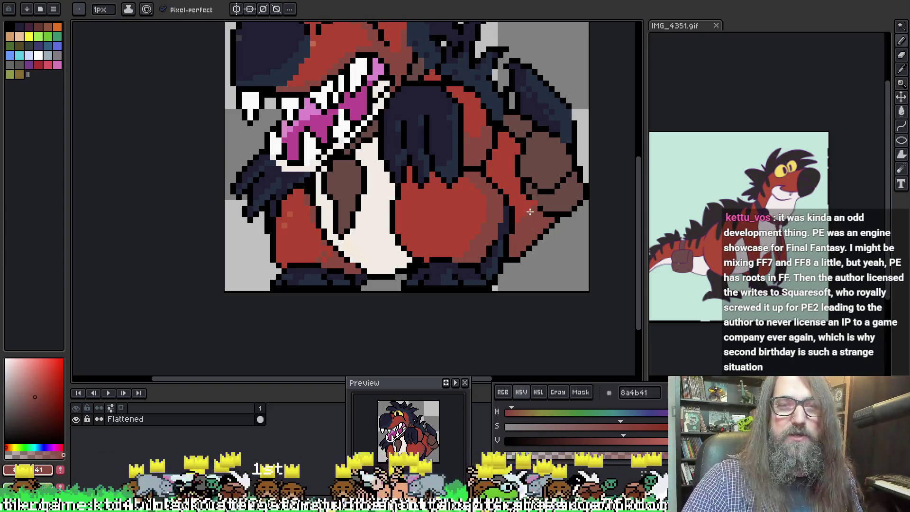
left_click(533, 198, "alt")
left_click(531, 229, "alt")
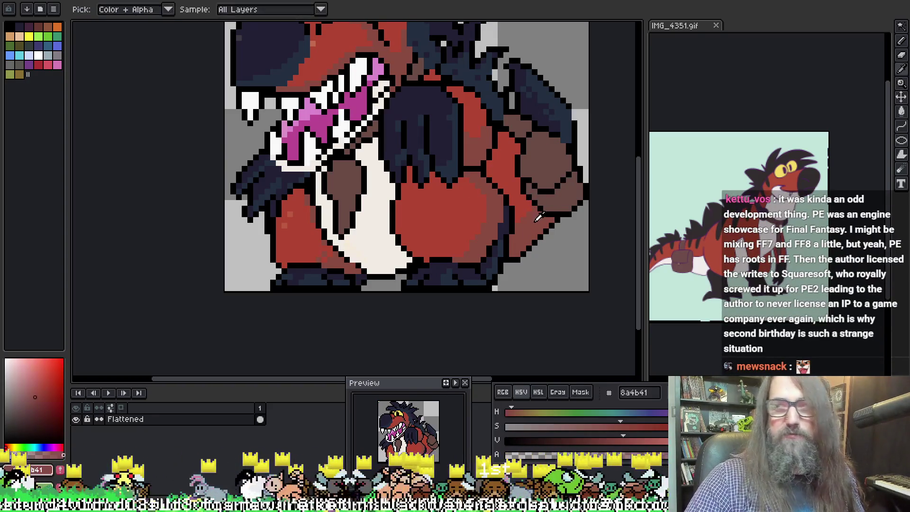
mouse_move(428, 141)
left_mouse_down()
mouse_move(443, 197)
mouse_move(421, 145)
left_mouse_up()
scroll(421, 145, "down", 2)
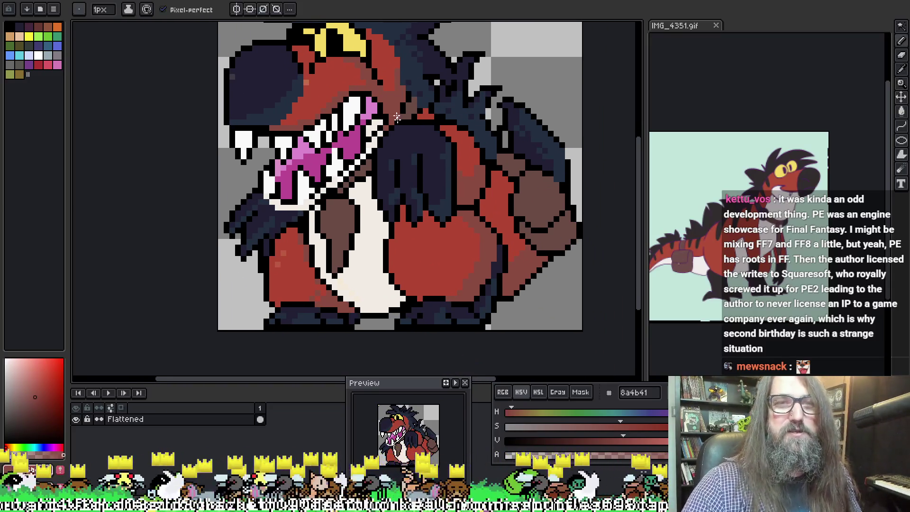
Repaint the top of the eye and brow with red-brown #8a4b41 and black pixels
scroll(375, 127, "up", 2)
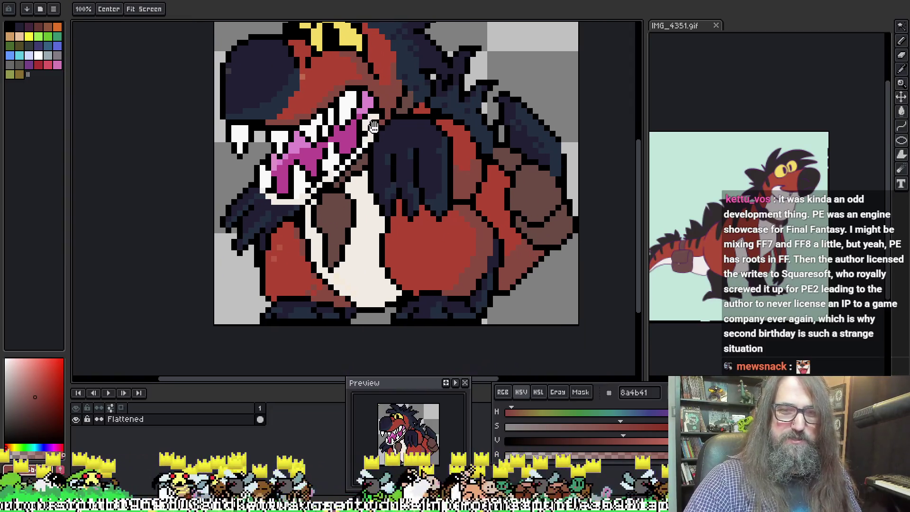
left_click_drag(374, 127, 389, 178)
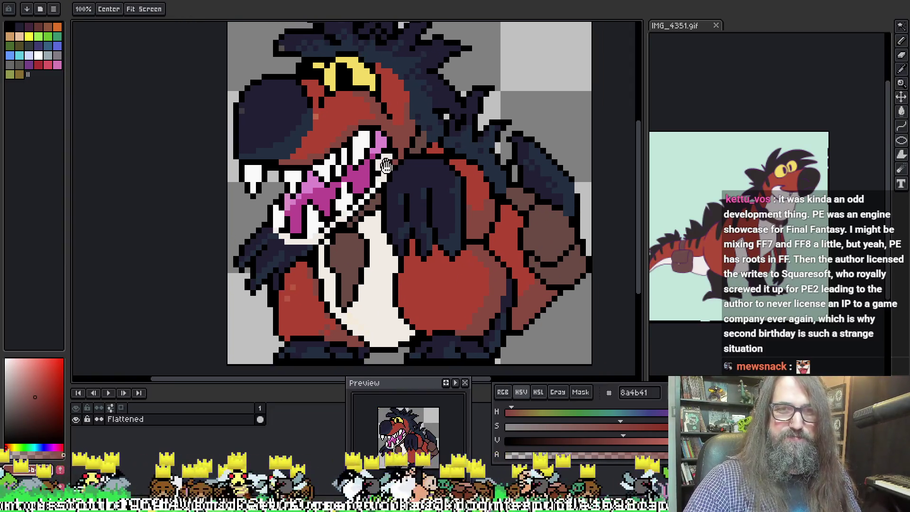
left_click(374, 101, "alt")
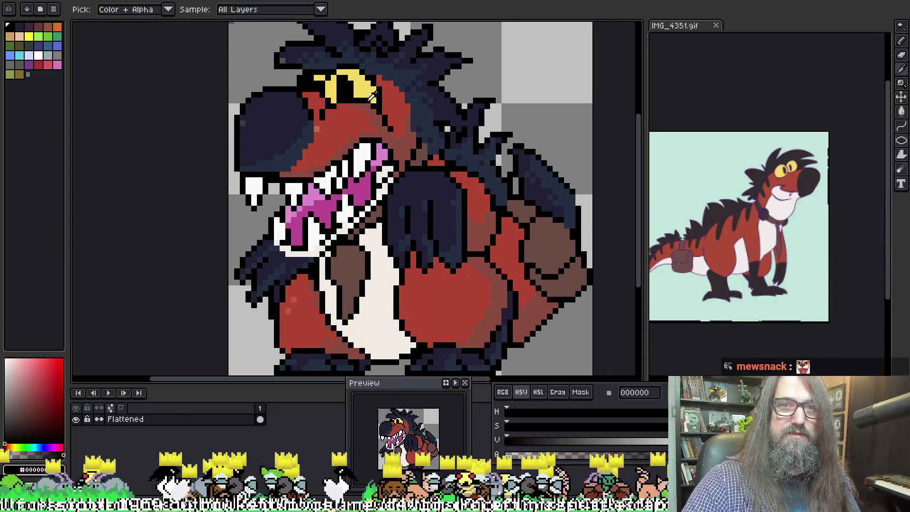
left_click(385, 97, "alt")
key("alt")
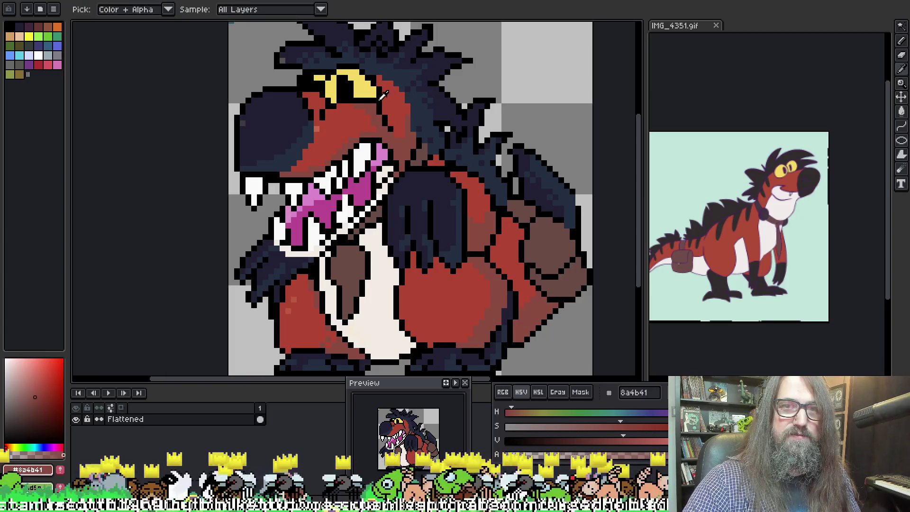
left_click(388, 104, "alt")
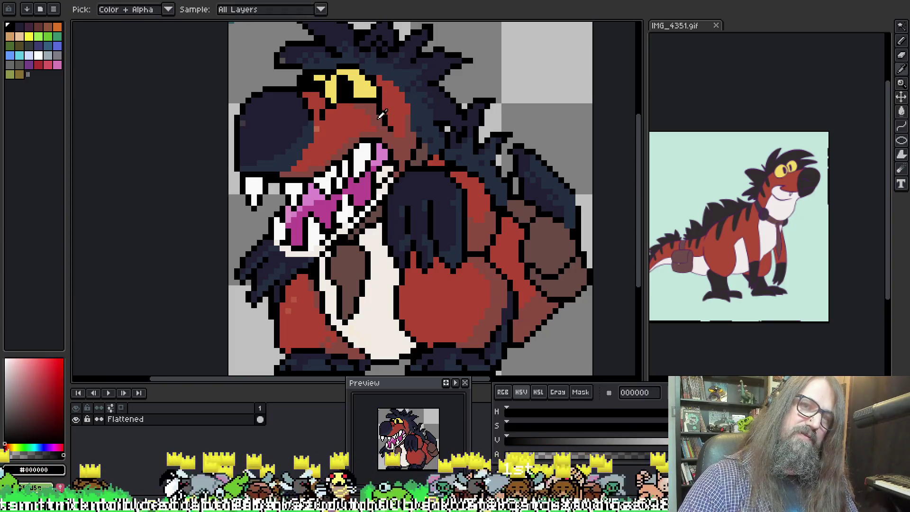
left_click(378, 109, "alt")
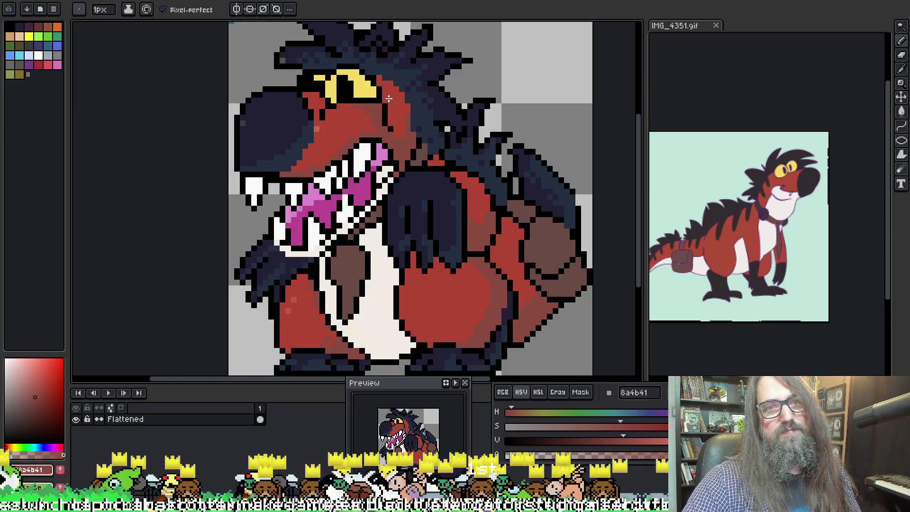
left_click(363, 97, "alt")
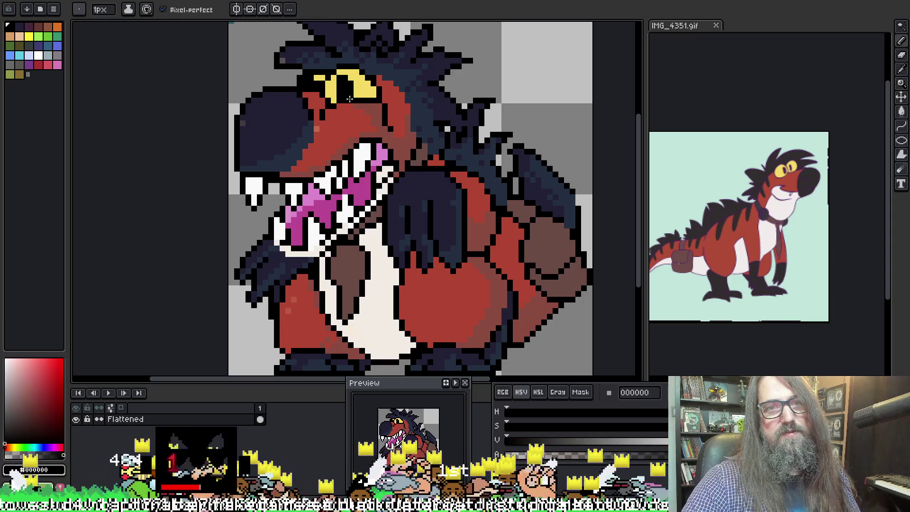
left_click(365, 101, "alt")
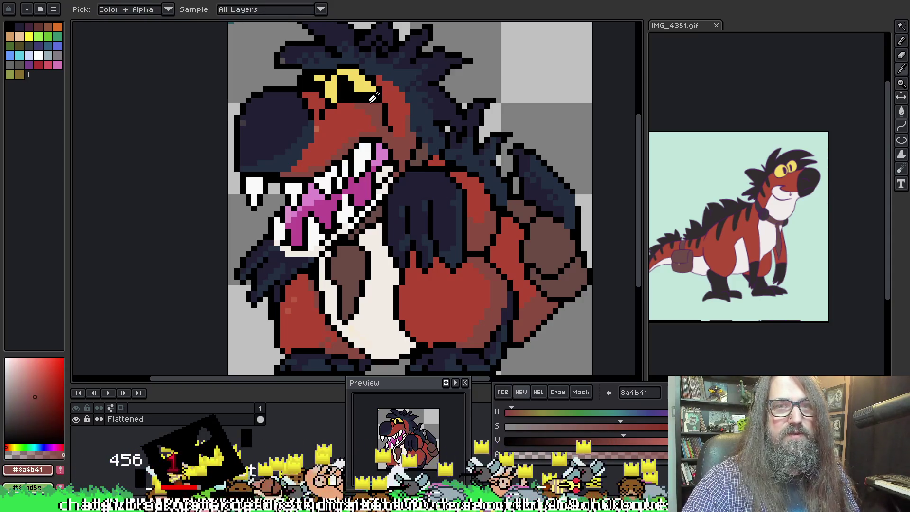
Narrow the eye's edges with black outline and red-brown pixels for a half-lidded look
left_click(389, 99, "alt")
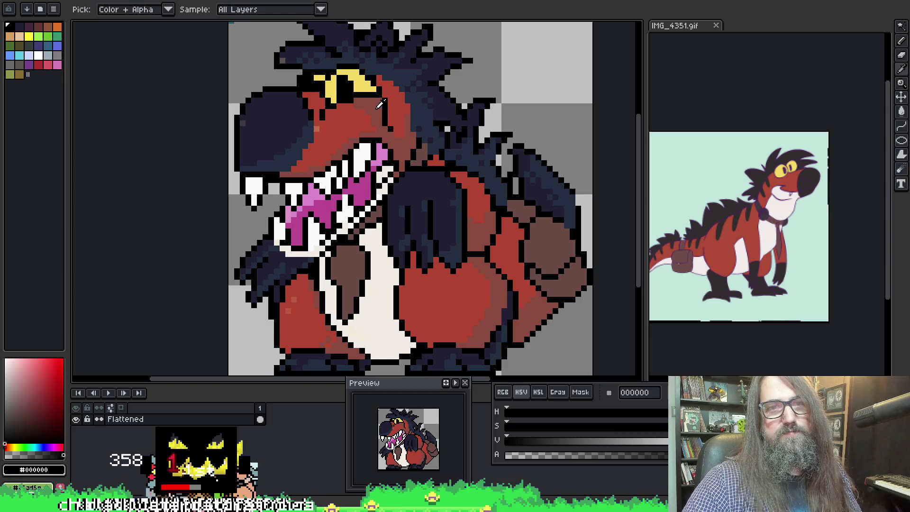
left_click(384, 107, "alt")
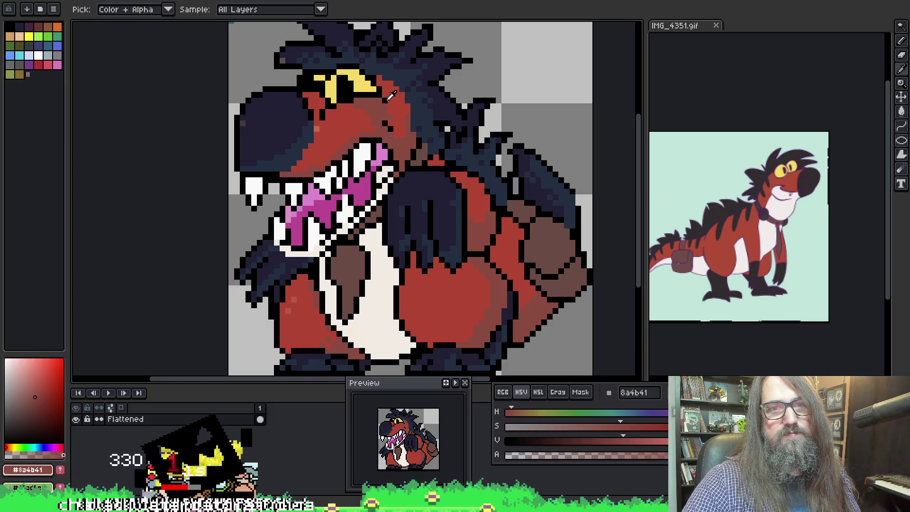
left_click(389, 106, "alt")
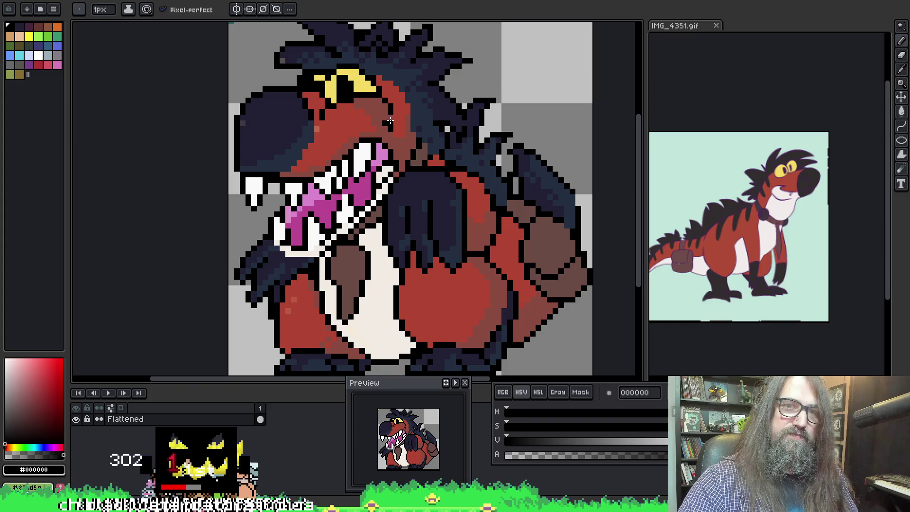
left_click(387, 120, "alt")
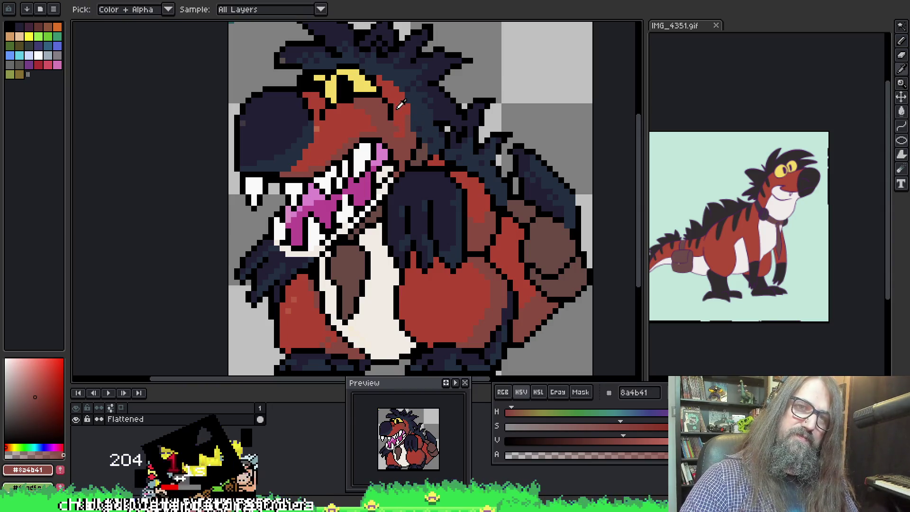
left_click(390, 115, "alt")
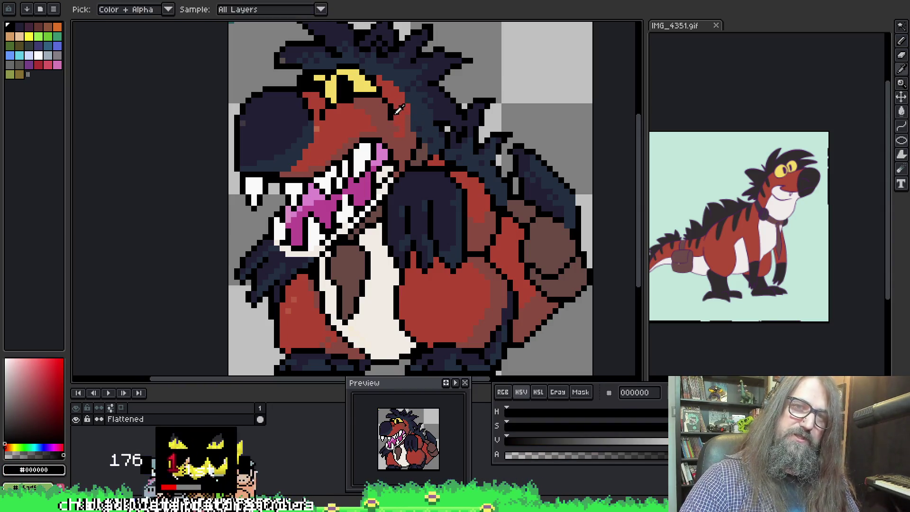
left_click(393, 114, "alt")
left_click(395, 114, "alt")
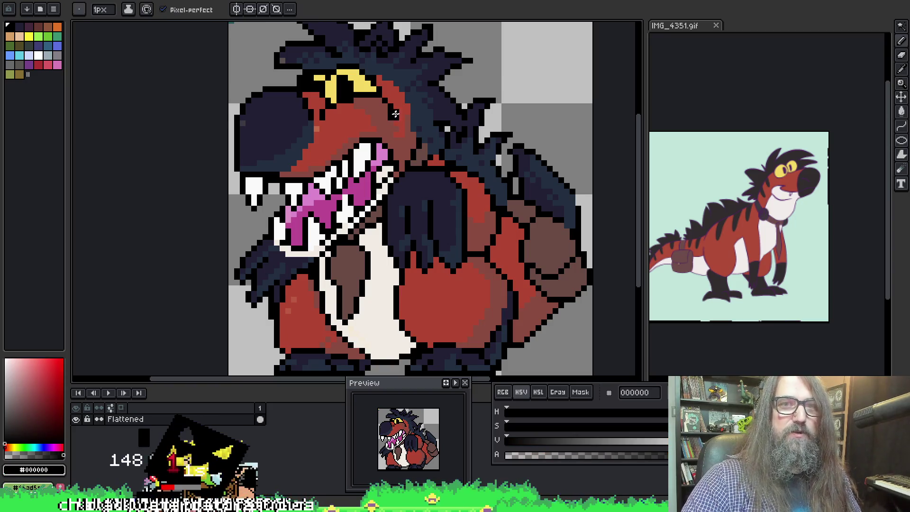
left_click(392, 113, "alt")
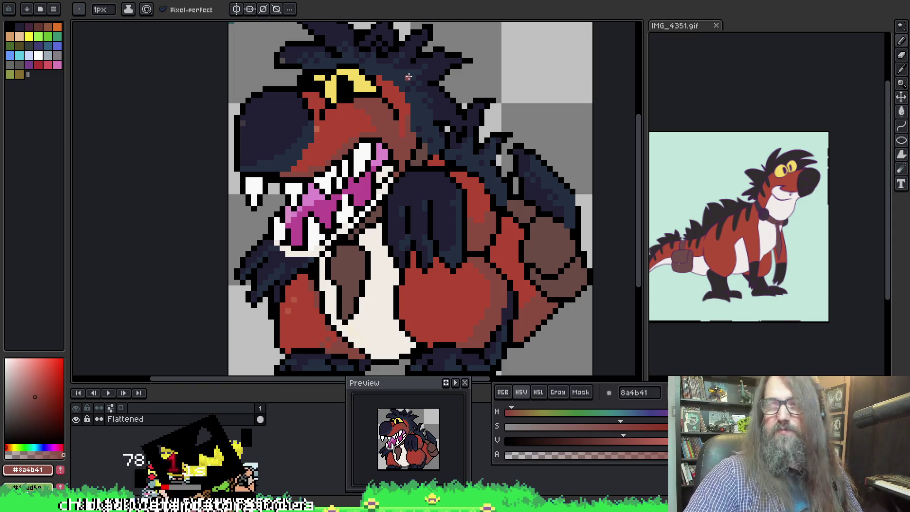
scroll(369, 196, "down", 3)
scroll(369, 196, "up", 5)
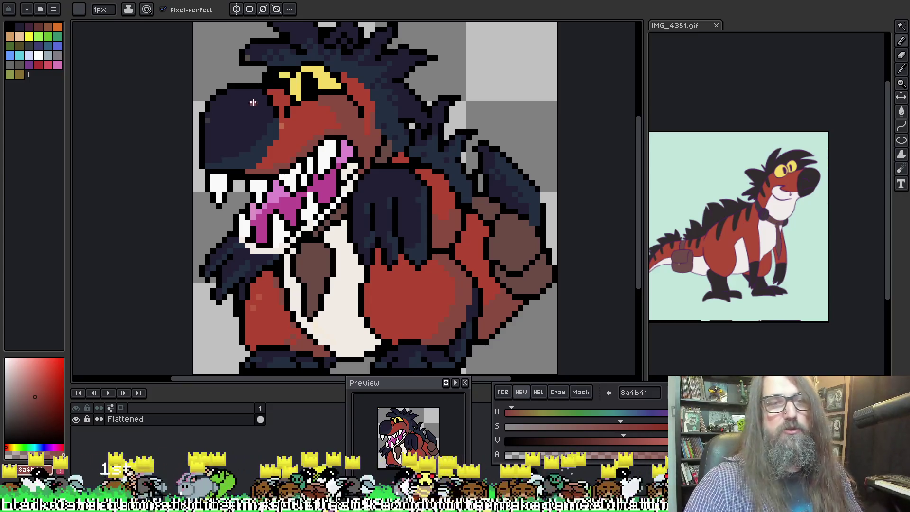
Add brighter red #b14633 dithered highlights to the belly and body
left_click(450, 218, "alt")
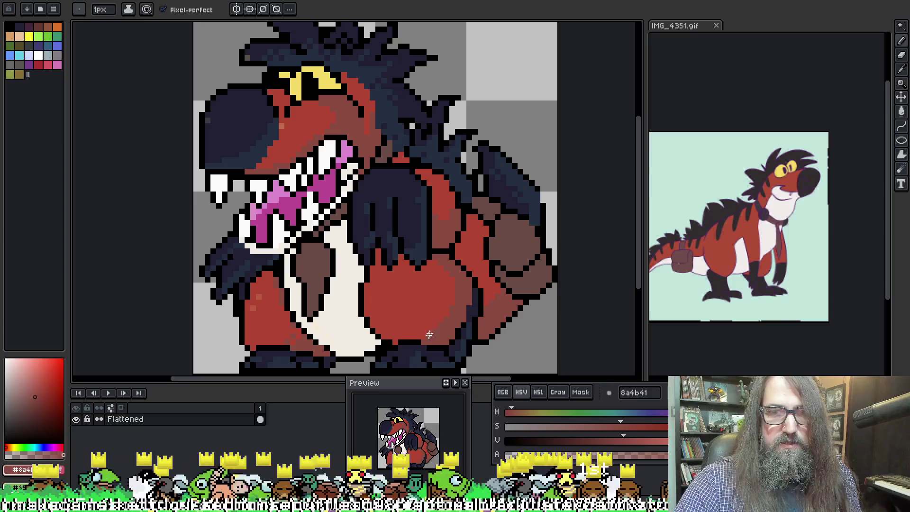
left_click(458, 291, "alt")
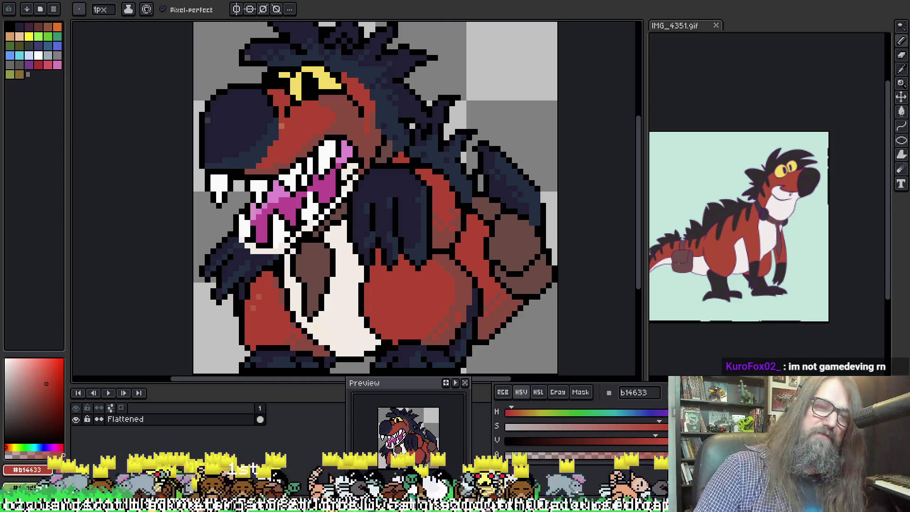
mouse_move(408, 192)
left_mouse_down()
mouse_move(386, 197)
mouse_move(365, 185)
left_mouse_up()
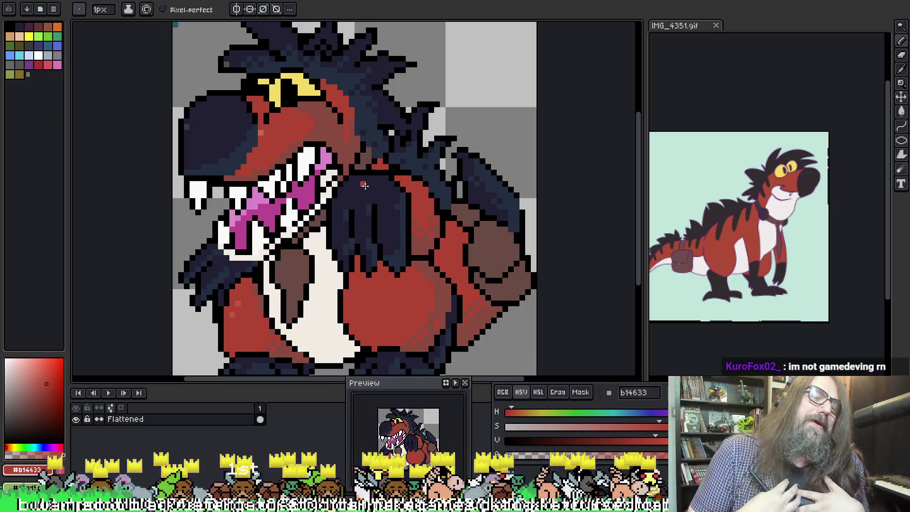
mouse_move(457, 206)
left_mouse_down()
mouse_move(440, 158)
mouse_move(449, 160)
left_mouse_up()
Add lighter shading to the navy #285963 back spikes and brown #544f4d pack
left_click(483, 261, "alt")
left_click_drag(204, 99, 229, 159)
left_click(450, 242, "alt")
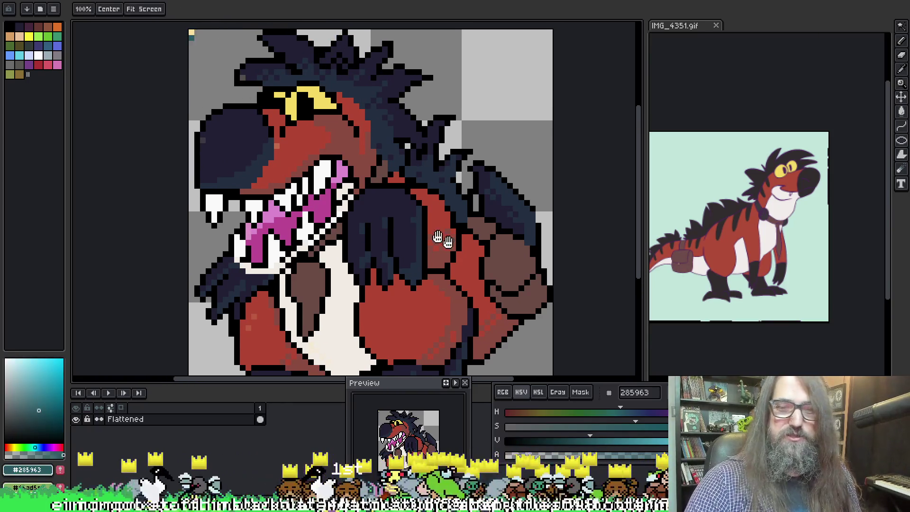
left_click_drag(451, 243, 416, 235)
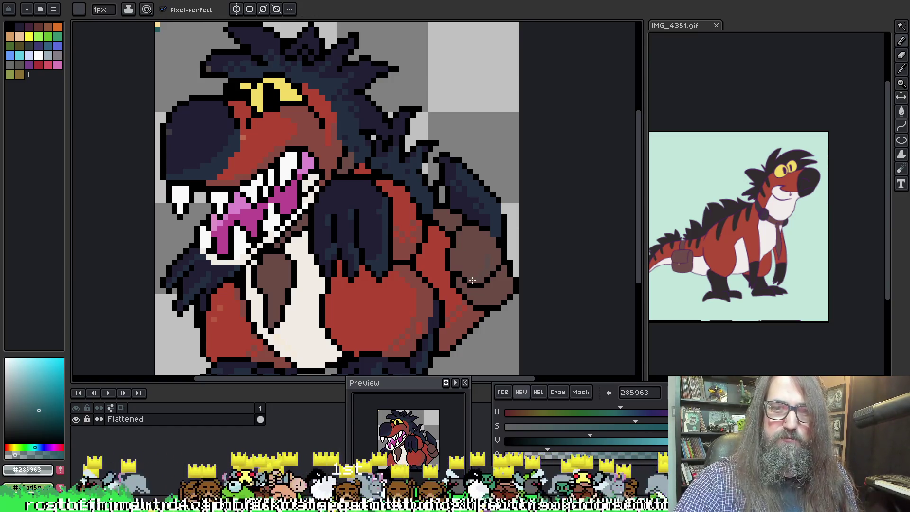
left_click(480, 273, "alt")
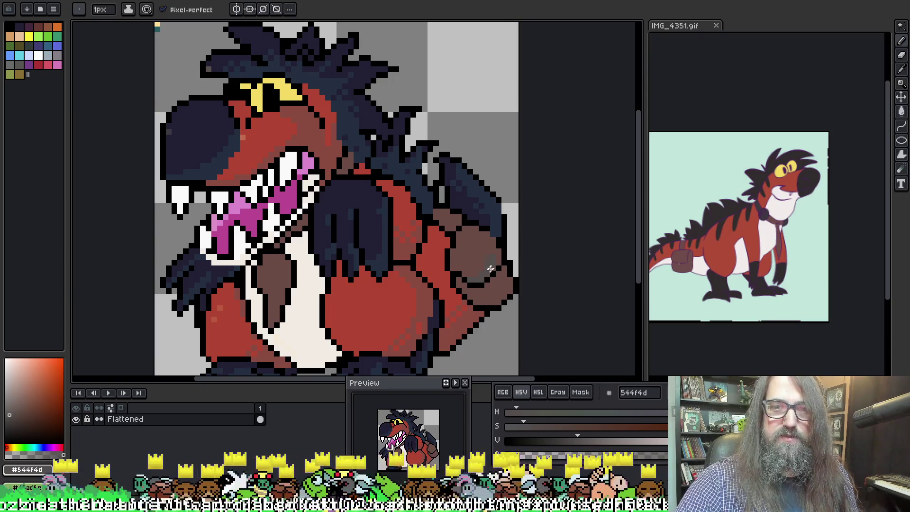
mouse_move(498, 262)
left_mouse_down()
mouse_move(473, 203)
mouse_move(475, 225)
left_mouse_up()
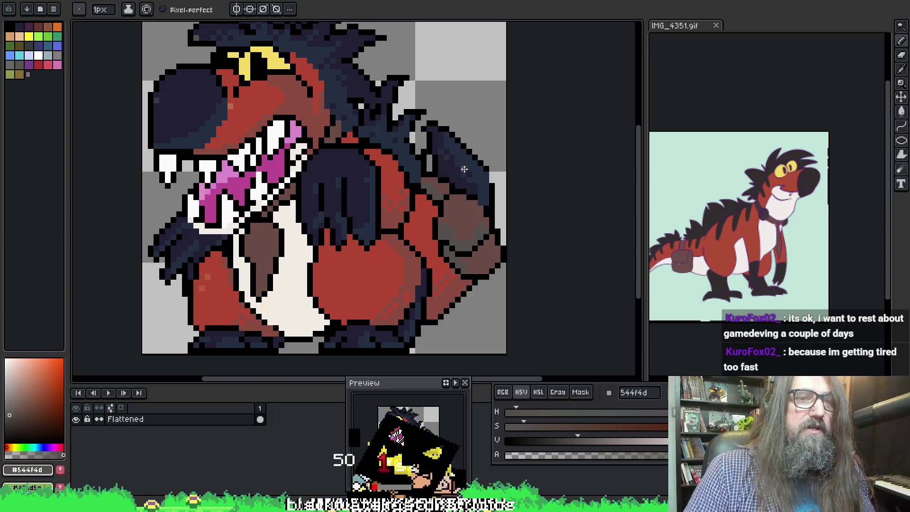
Touch up the snout with the darkest navy and the slightly bluer navy
left_click(217, 110, "alt")
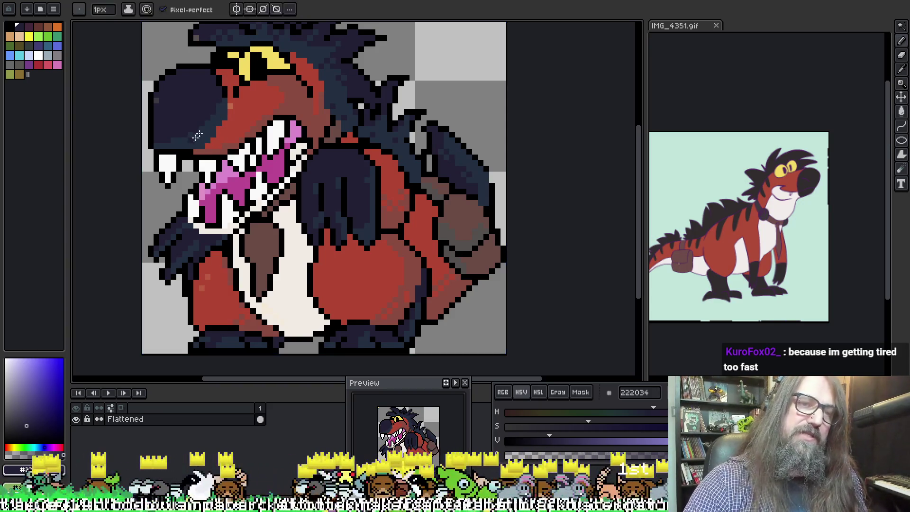
key("ctrl")
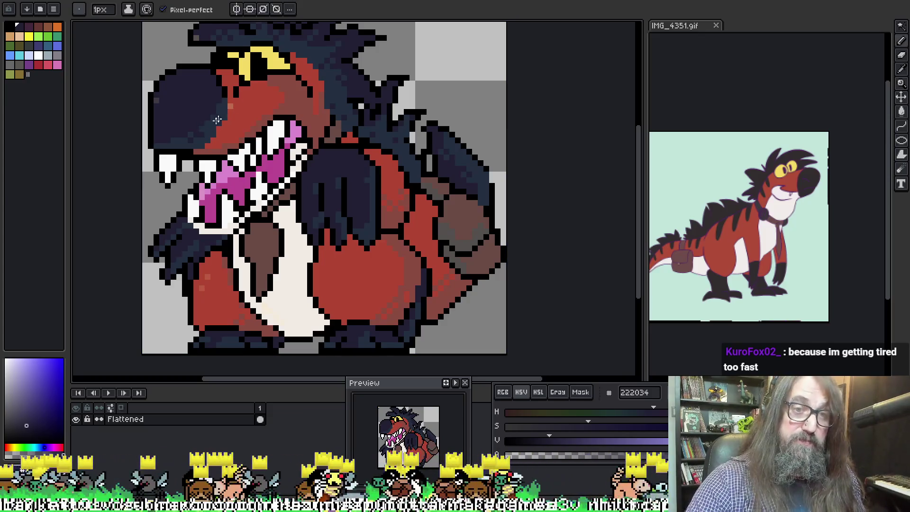
left_click(201, 132, "alt")
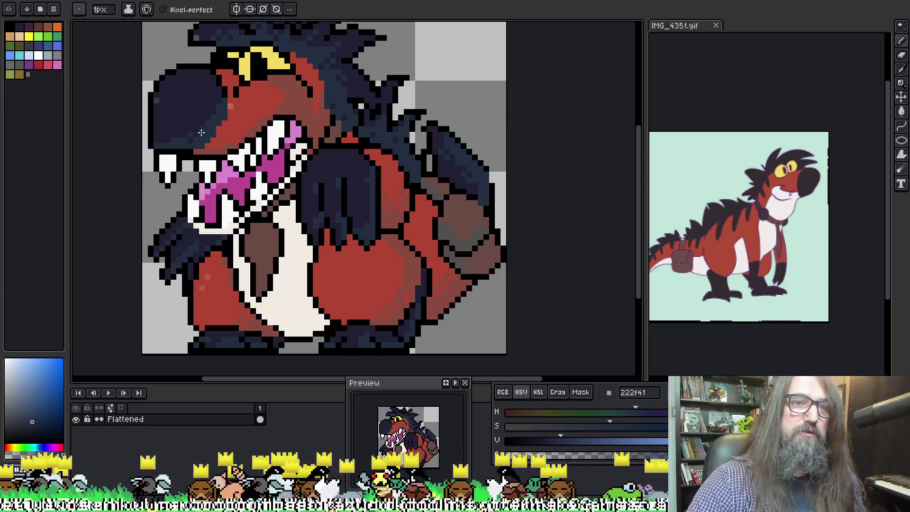
key("alt")
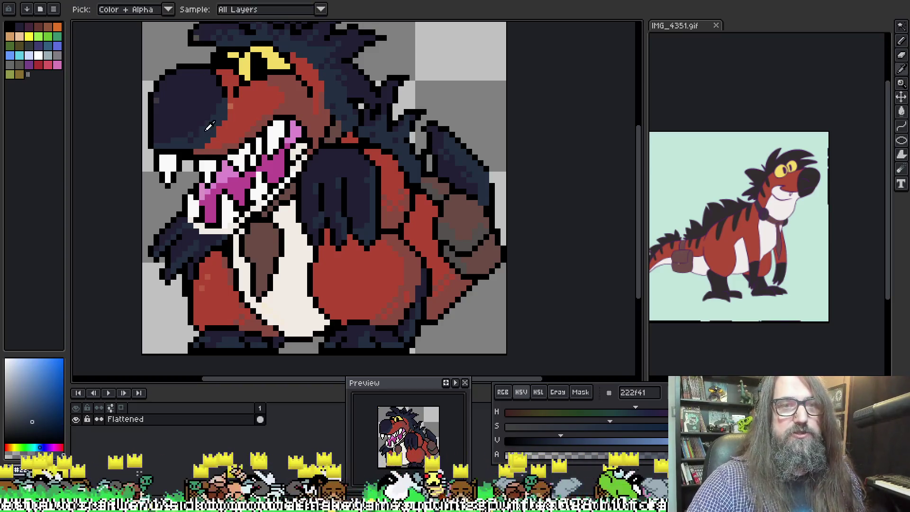
left_click(202, 130, "alt")
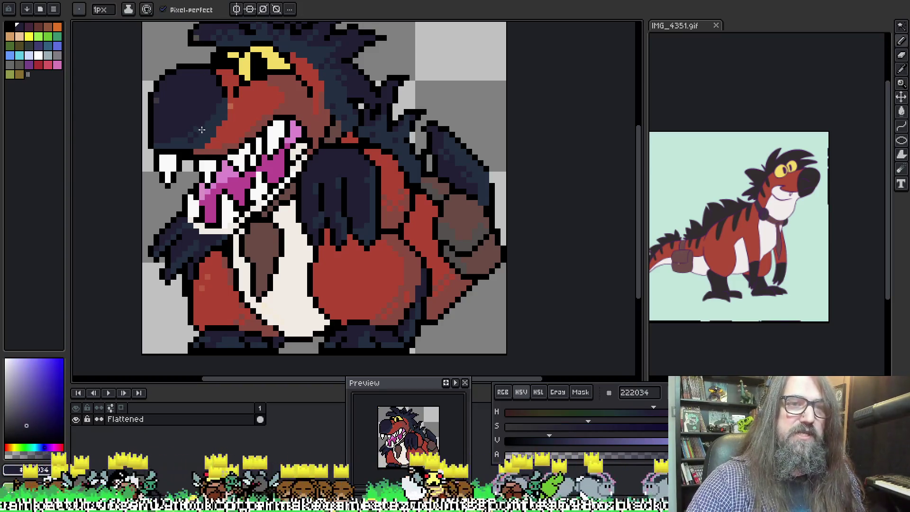
key("alt")
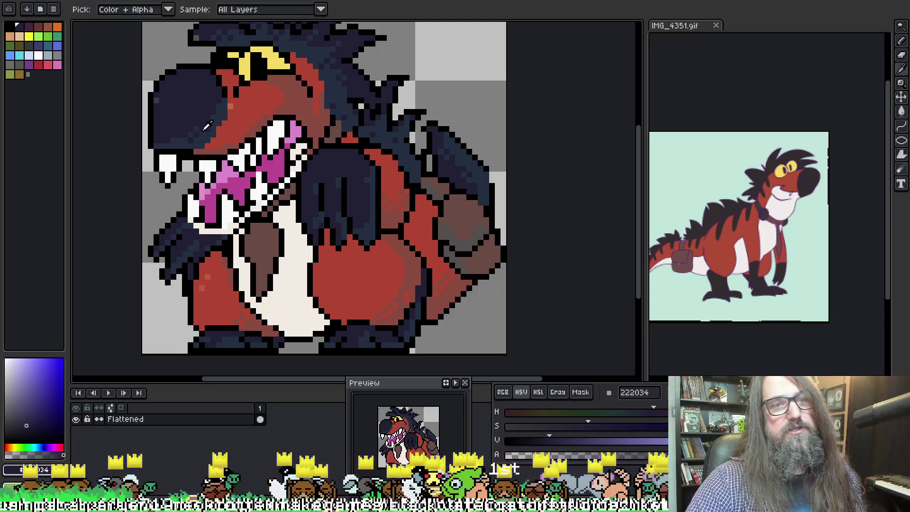
left_click(206, 125, "alt")
key("alt")
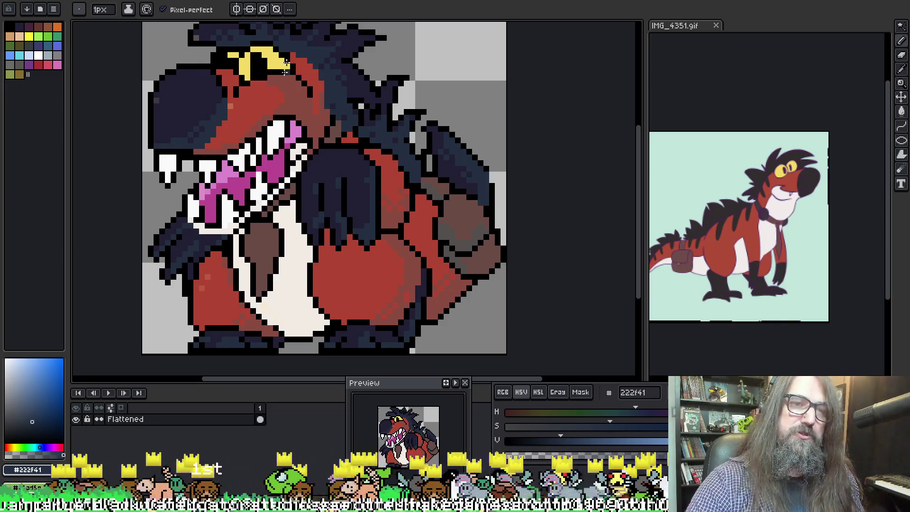
Sample black 000000 from the sprite's outline as the drawing colour
left_click_drag(285, 76, 301, 99)
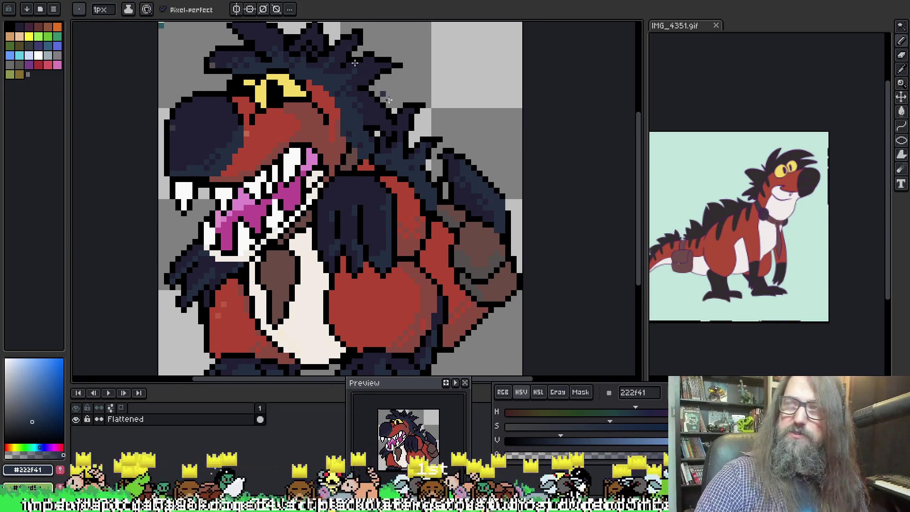
mouse_move(389, 100)
left_mouse_down()
mouse_move(348, 101)
mouse_move(365, 115)
left_mouse_up()
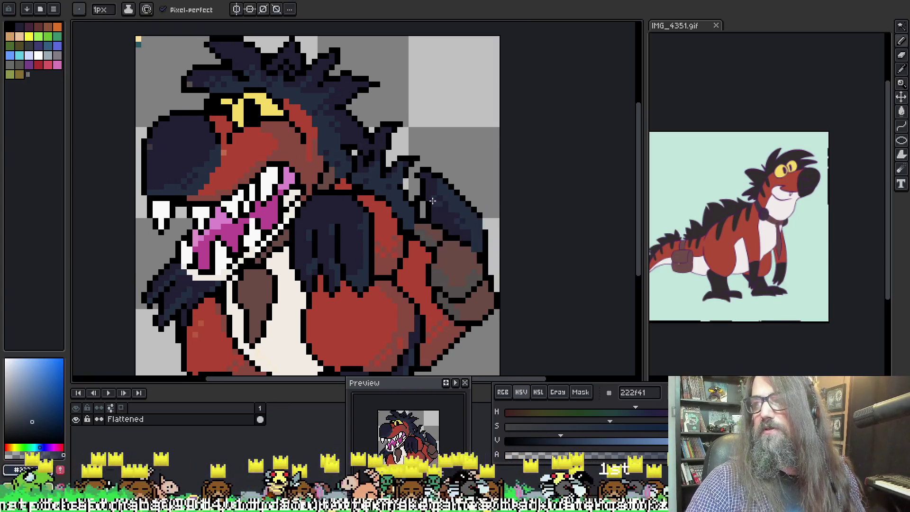
left_click_drag(342, 173, 354, 184)
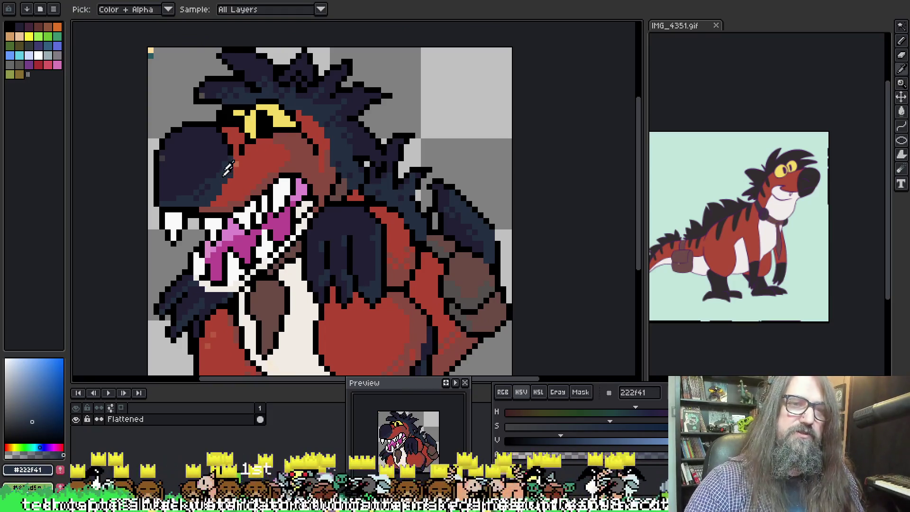
mouse_move(428, 245)
left_mouse_down()
mouse_move(402, 178)
mouse_move(443, 260)
mouse_move(433, 233)
mouse_move(453, 248)
left_mouse_up()
left_click(241, 81)
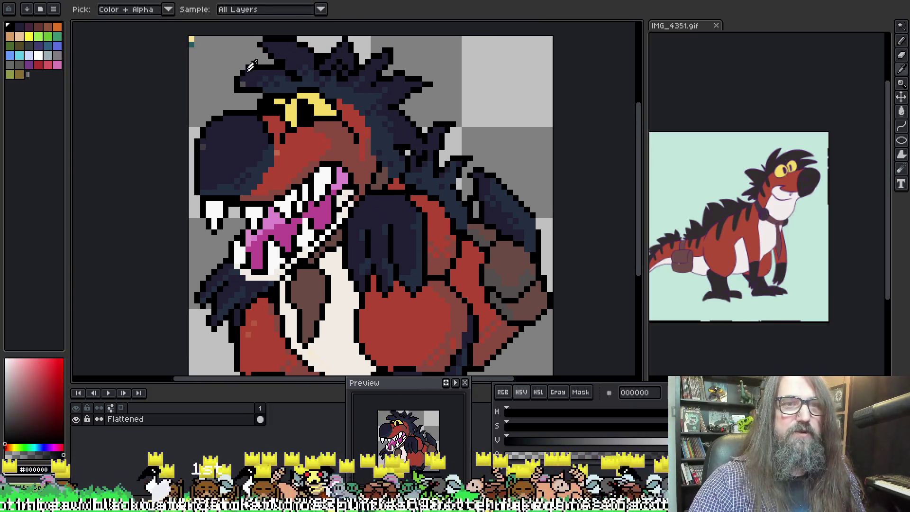
left_click_drag(251, 169, 234, 133)
Sample the dark teal corner pixel and nudge its brightness and opacity
scroll(233, 132, "down", 1)
scroll(285, 95, "up", 1)
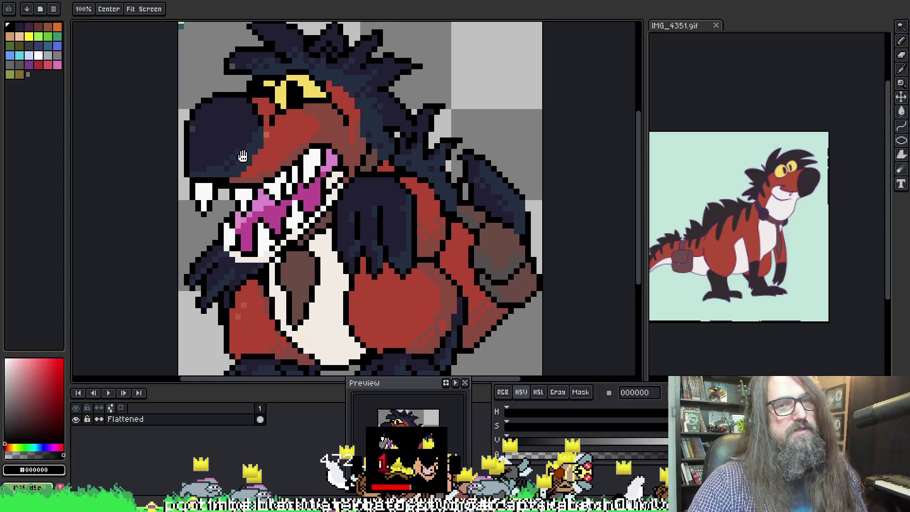
left_click_drag(187, 20, 238, 57)
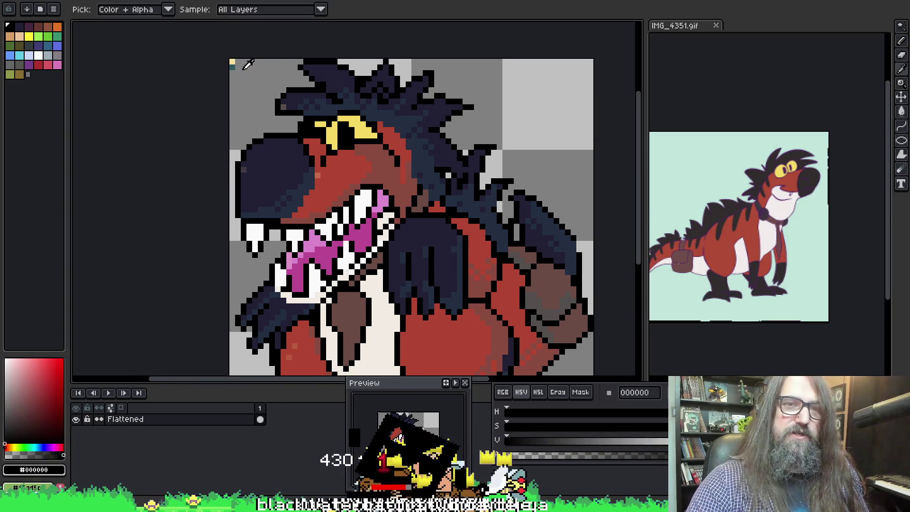
left_click(232, 63)
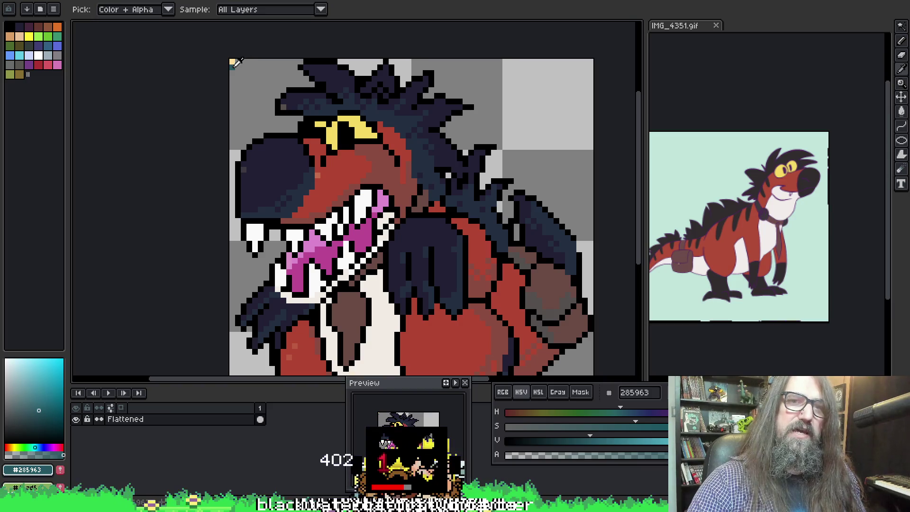
left_click(595, 441)
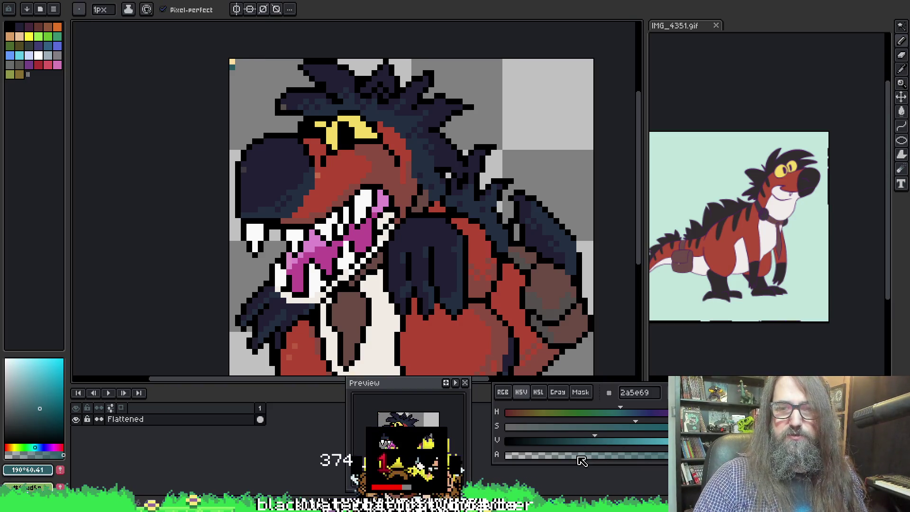
left_click(541, 463)
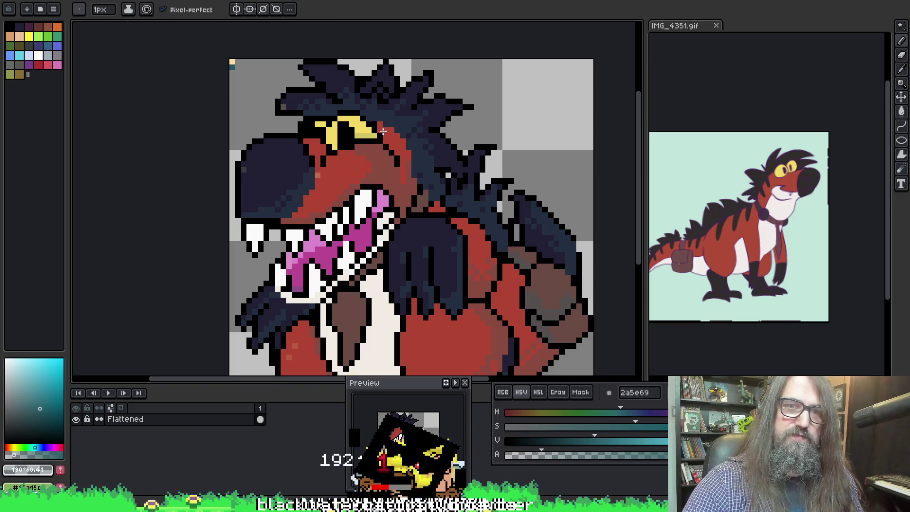
Sample the light pink a479ad inside the mouth and darken it to purple 74567a
key("alt")
left_click(300, 281, "alt")
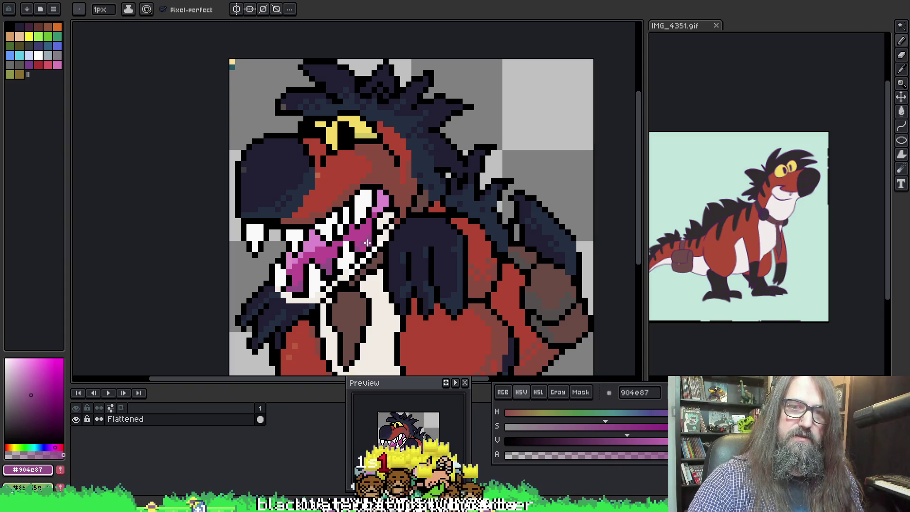
left_click(232, 66, "alt")
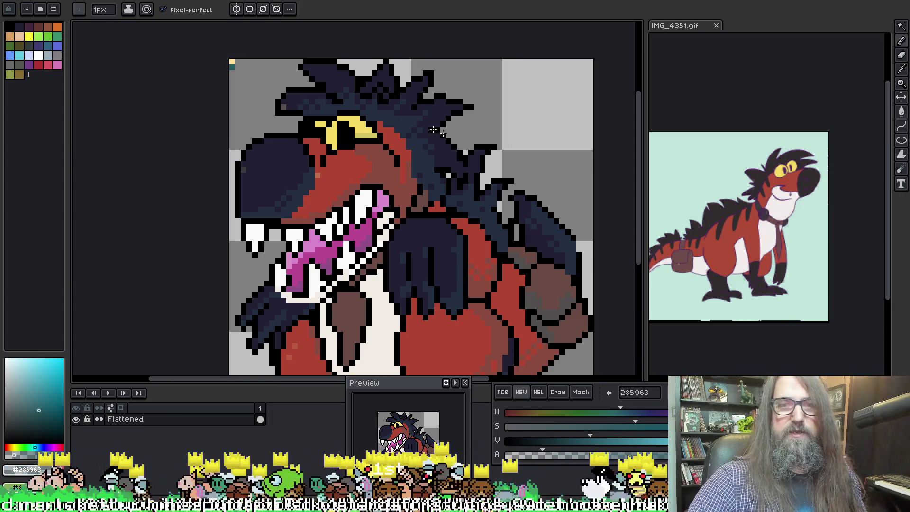
left_click(381, 195, "alt")
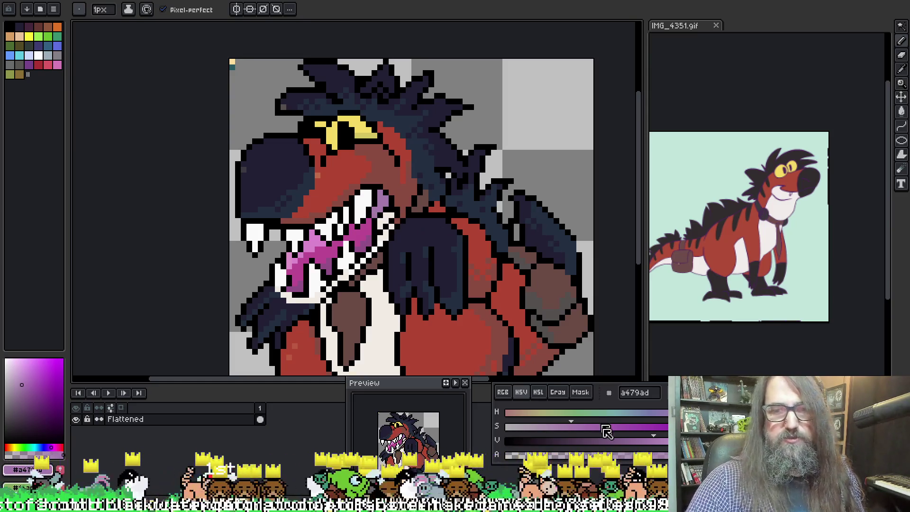
left_click_drag(653, 443, 610, 443)
Fill the inner mouth with the darker purple 74567a using the paint bucket
key("g")
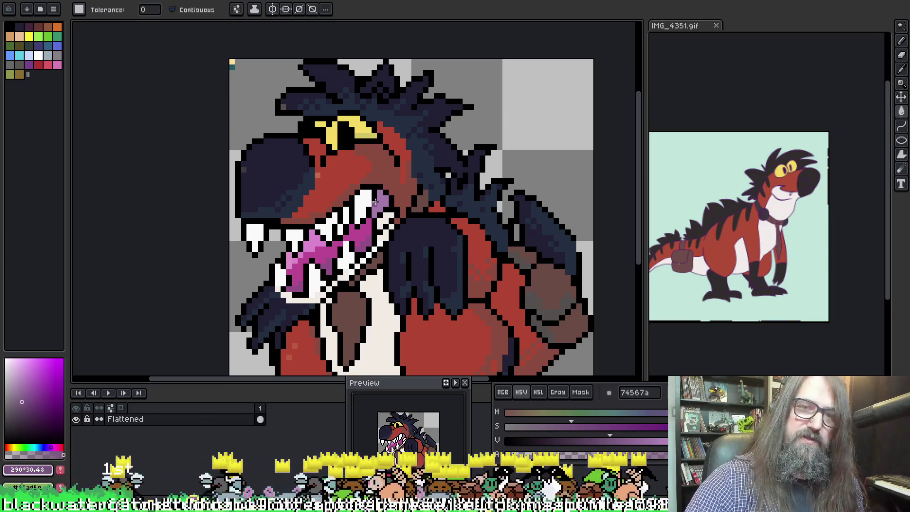
left_click(384, 199)
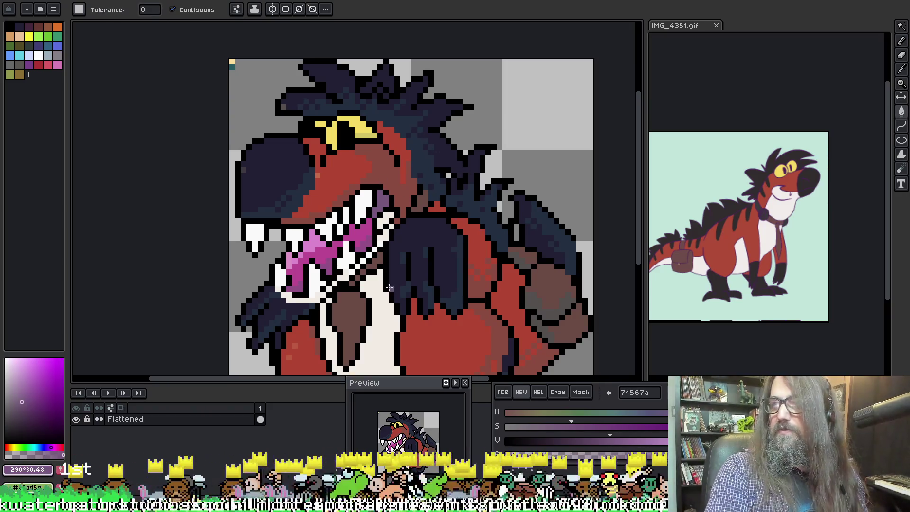
key("b")
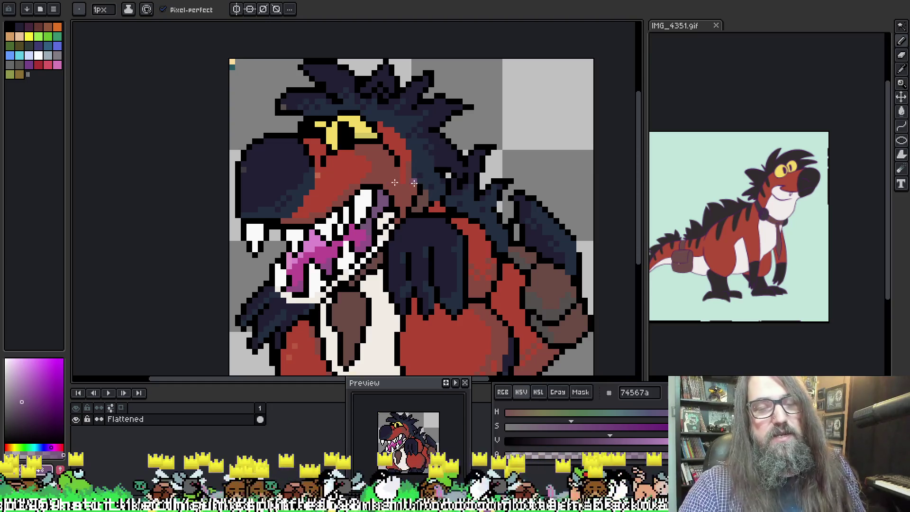
Sample the red-brown 8a4b41 from the head for the next shading
key("i")
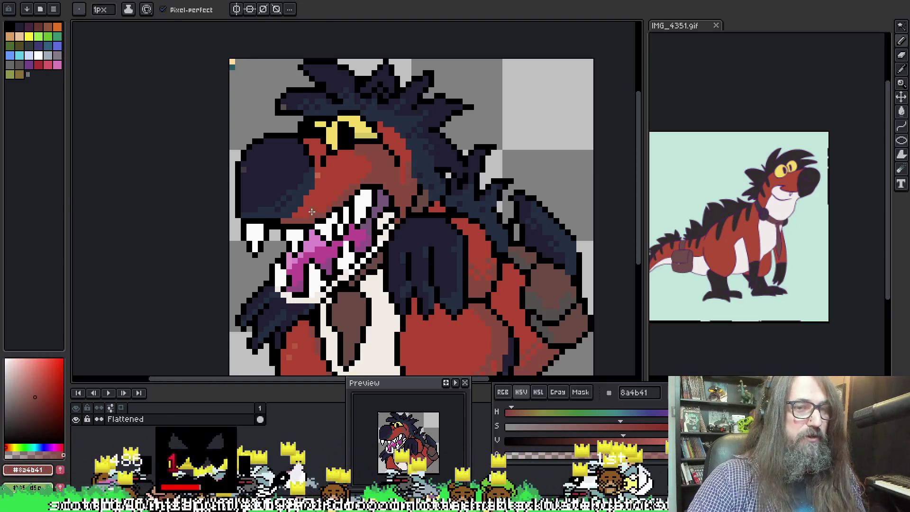
left_click(310, 214, "alt")
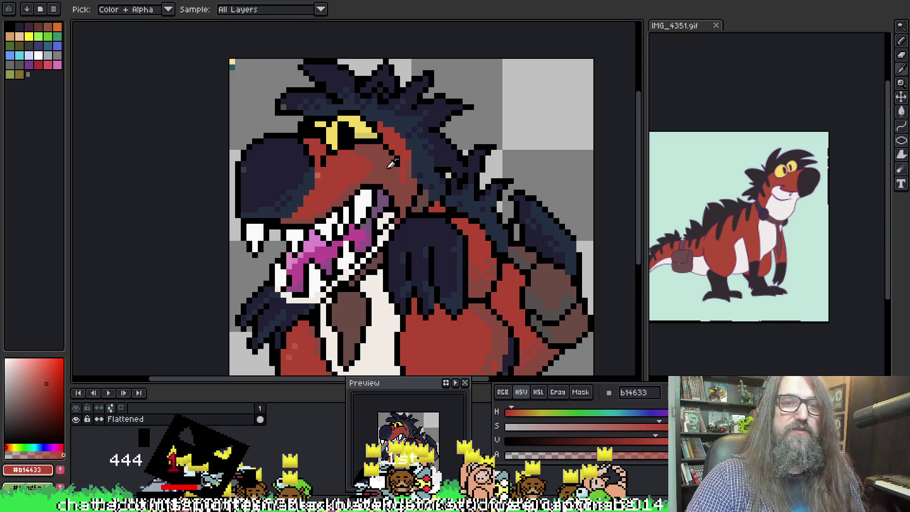
left_click(450, 138, "alt")
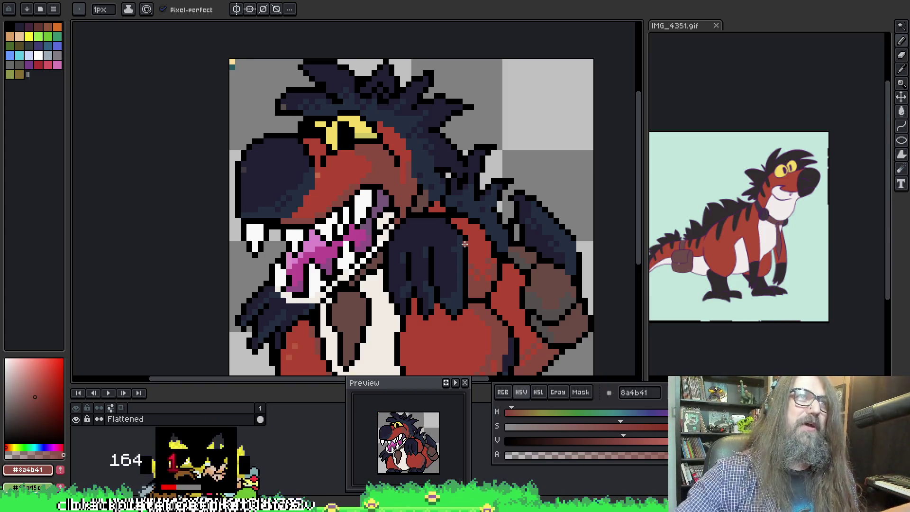
left_click_drag(395, 176, 344, 113)
mouse_move(434, 188)
left_mouse_down()
mouse_move(498, 124)
mouse_move(518, 233)
mouse_move(498, 243)
mouse_move(472, 223)
left_mouse_up()
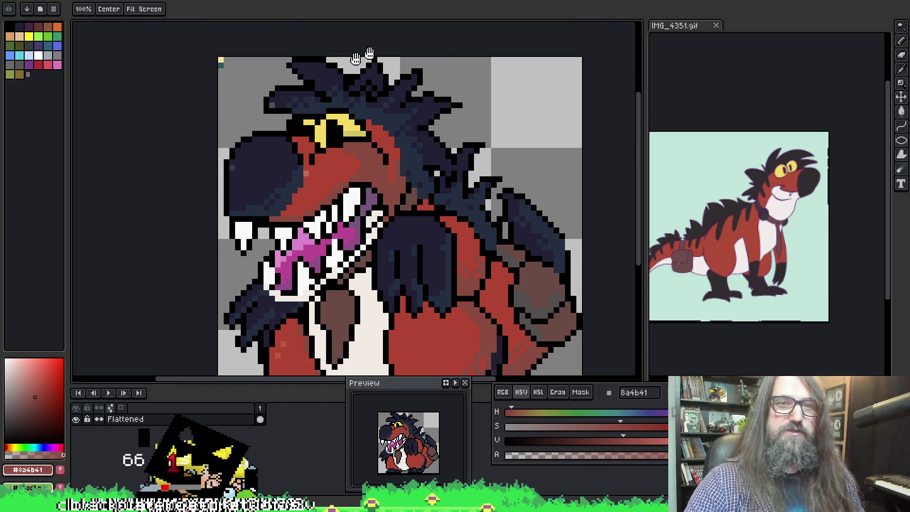
Sample the eye's yellow, black and surrounding reds to compare the eye colours
left_click(347, 135, "alt")
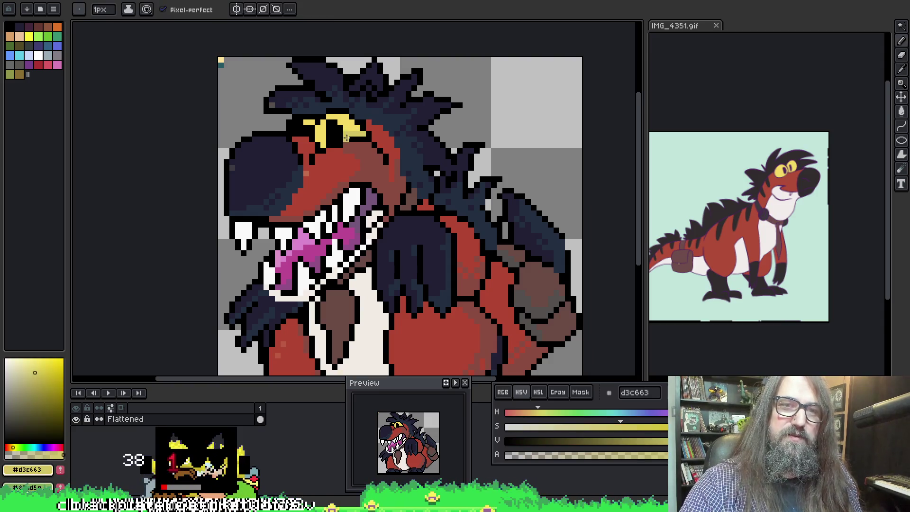
left_click(344, 145, "alt")
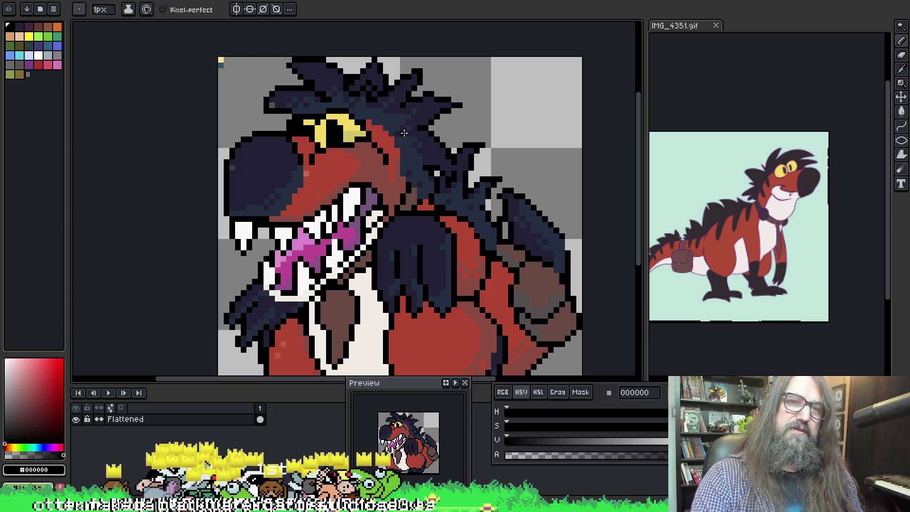
scroll(404, 134, "down", 2)
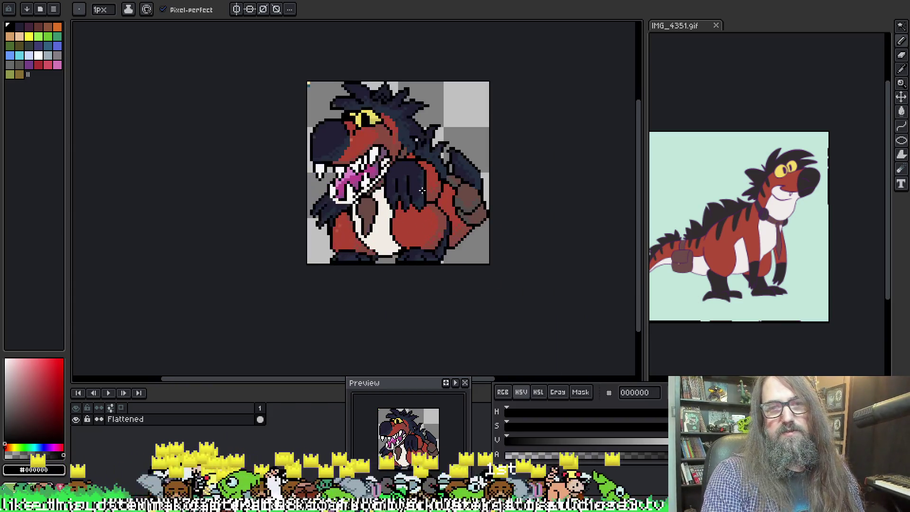
scroll(422, 190, "up", 4)
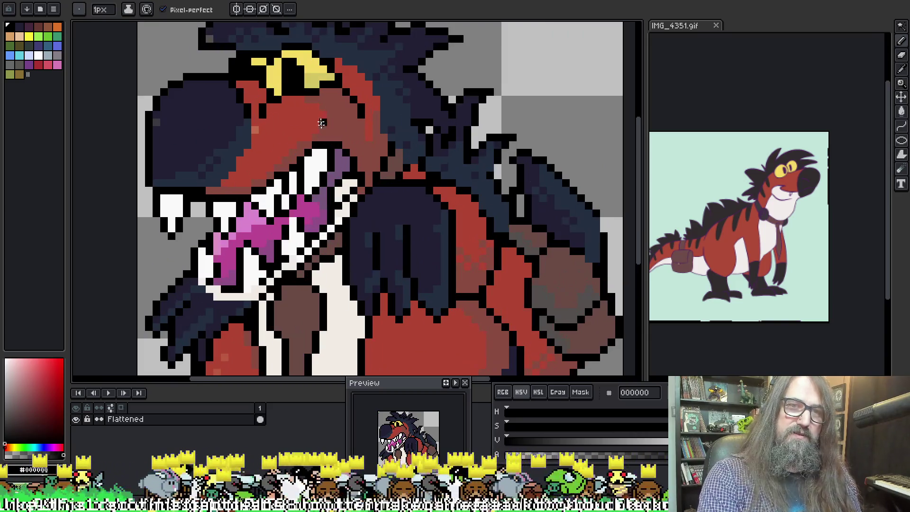
left_click(313, 89, "alt")
left_click(314, 92, "alt")
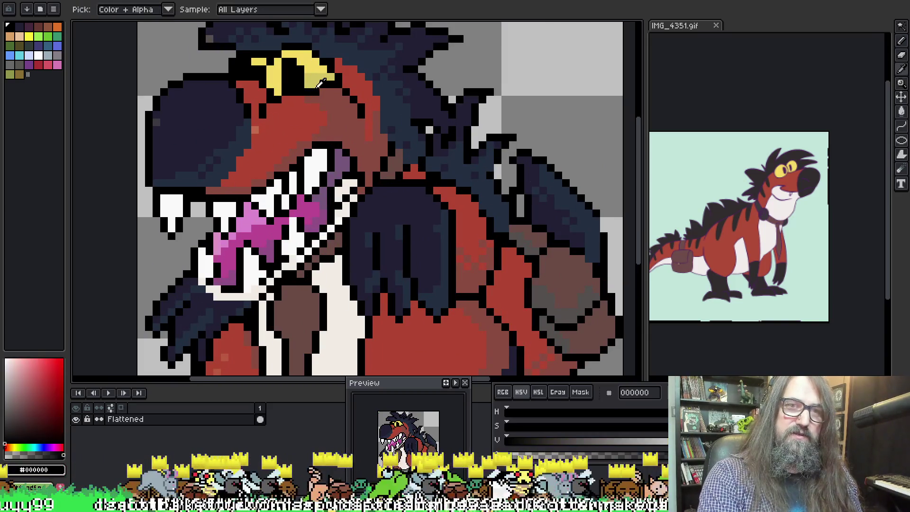
left_click(314, 94, "alt")
scroll(352, 91, "down", 2)
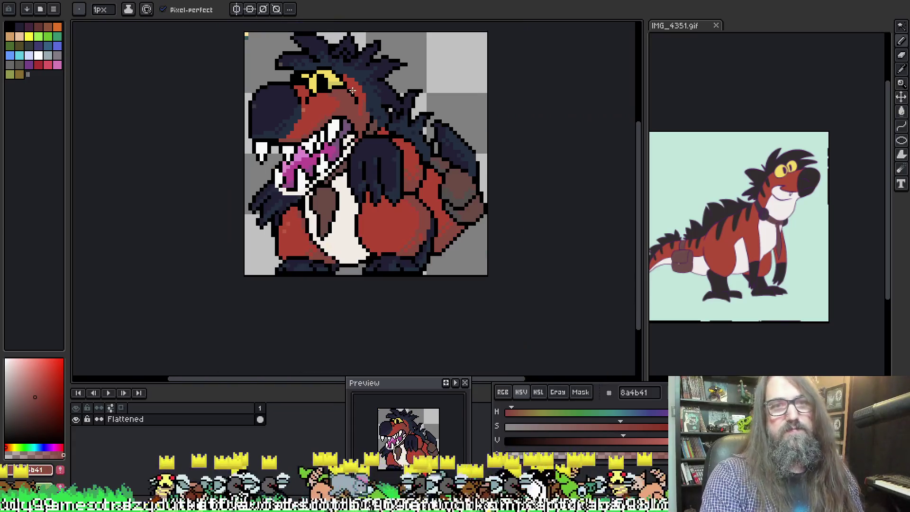
scroll(349, 90, "up", 1)
Repaint the top pixels of the eye with darker yellow d3c663
left_click(321, 82, "alt")
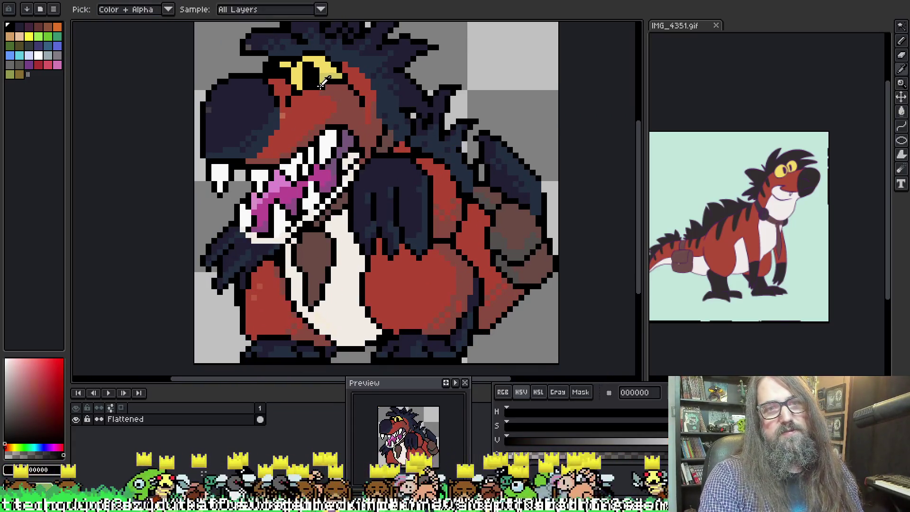
left_click(320, 85, "alt")
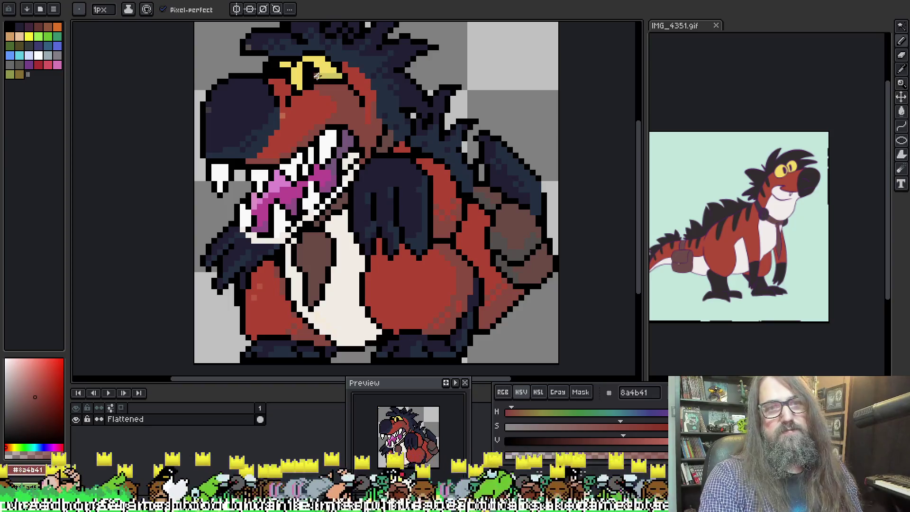
scroll(411, 99, "down", 1)
scroll(416, 123, "down", 1)
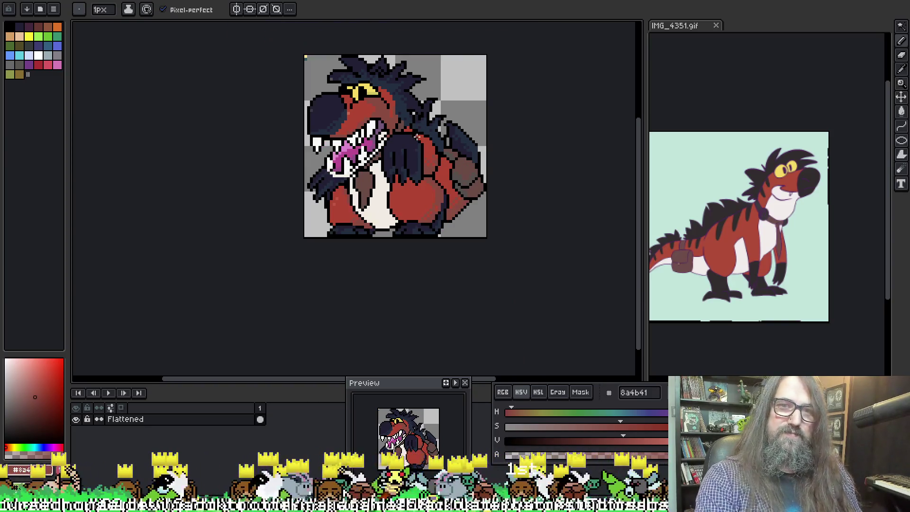
scroll(400, 125, "up", 4)
left_click(350, 61, "alt")
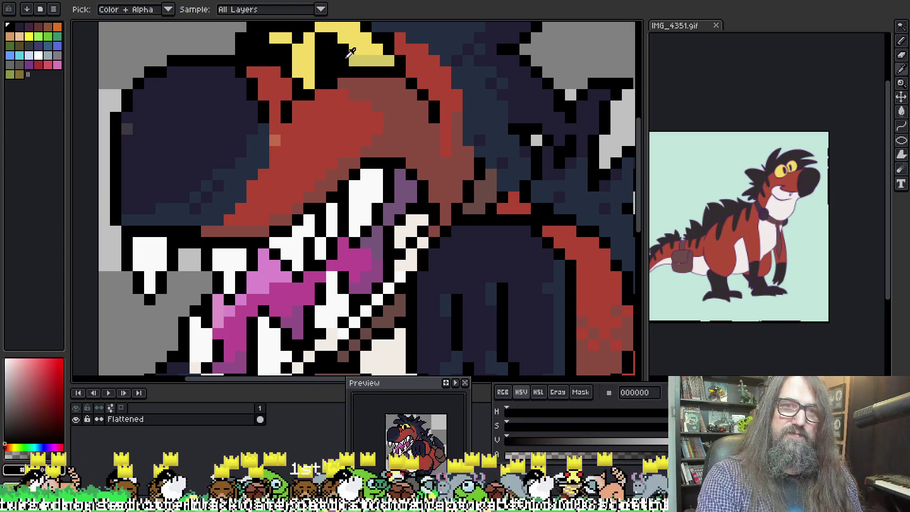
left_click(386, 61, "alt")
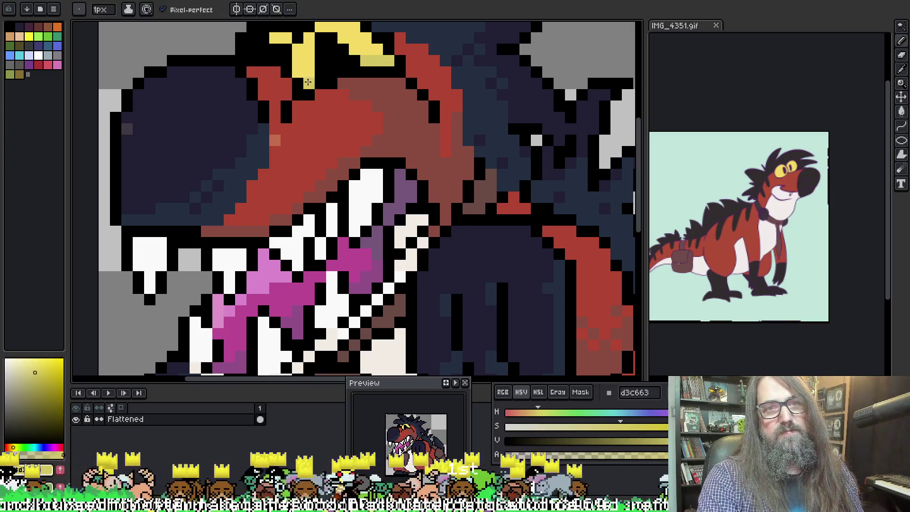
left_click(307, 73)
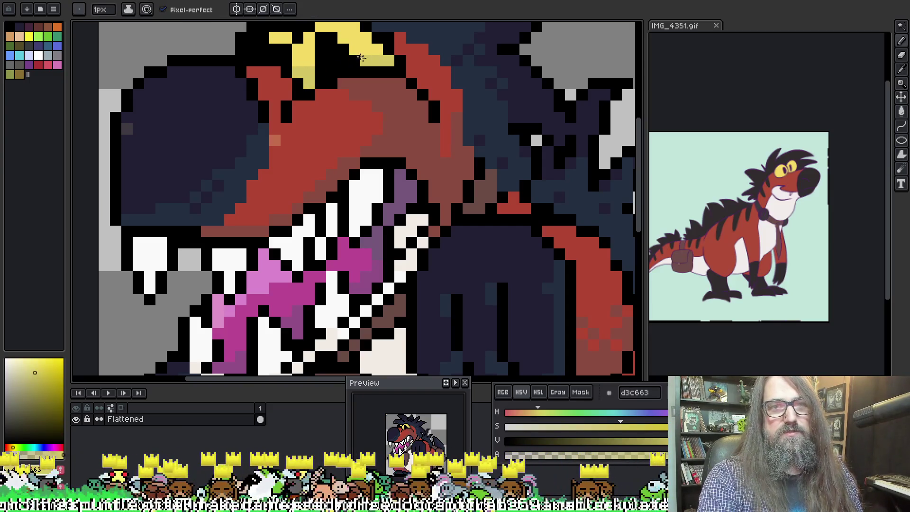
left_click_drag(356, 50, 375, 52)
Add a black pupil pixel inside the eye
scroll(354, 76, "down", 3)
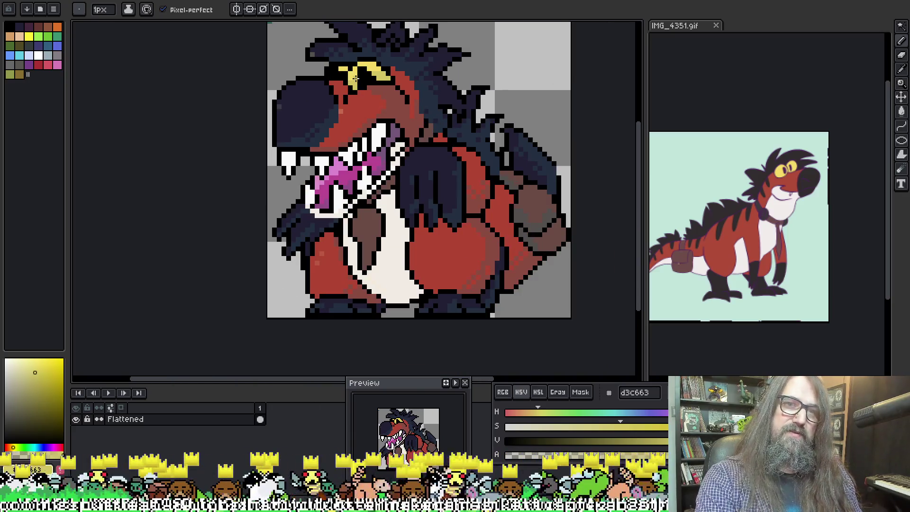
left_click(376, 70, "alt")
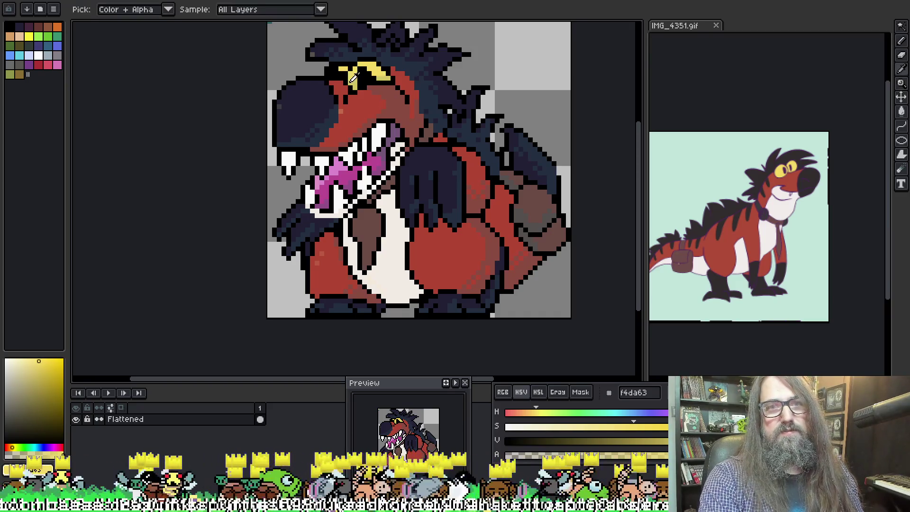
left_click(364, 74, "alt")
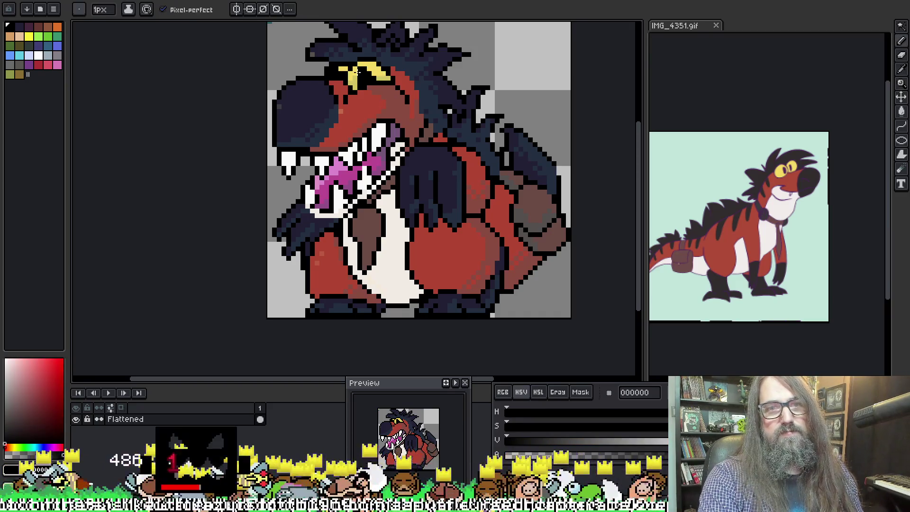
left_click(354, 71)
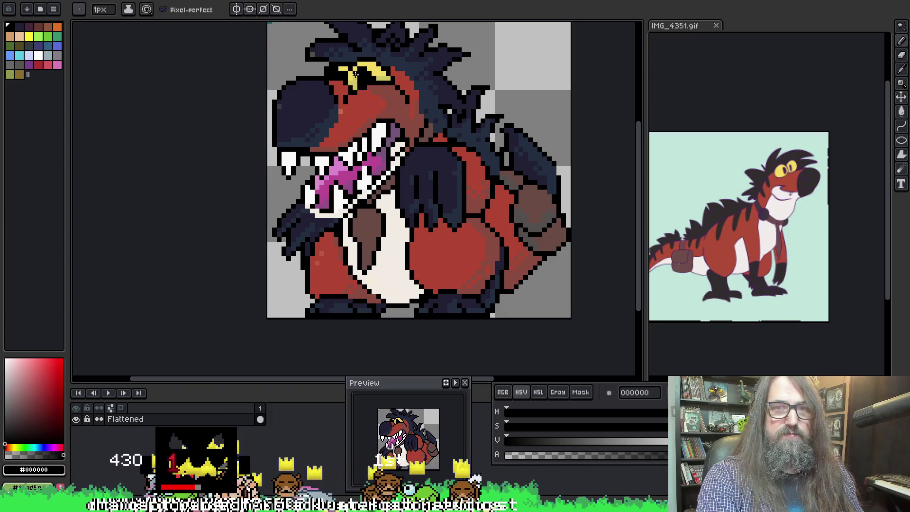
scroll(388, 80, "down", 1)
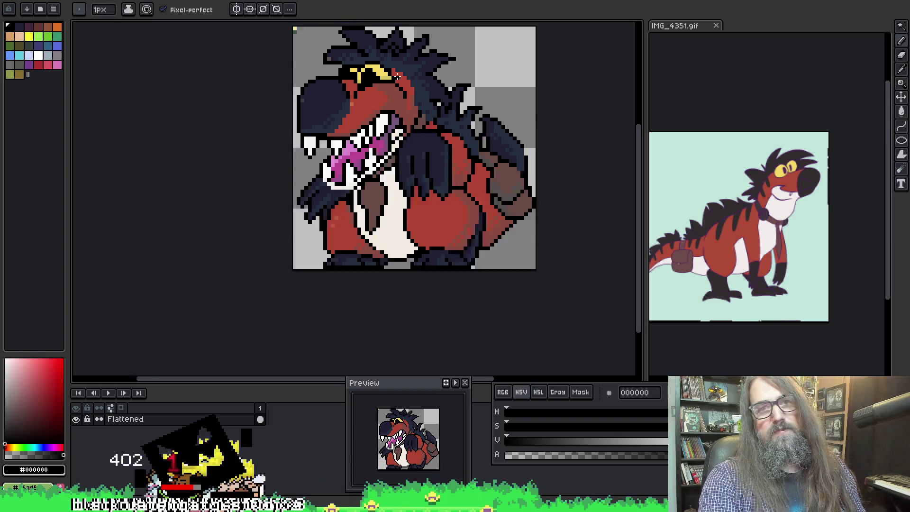
View the whole sprite and sample red-brown 8a4b41 from the body
scroll(378, 84, "up", 1)
left_click_drag(408, 126, 374, 135)
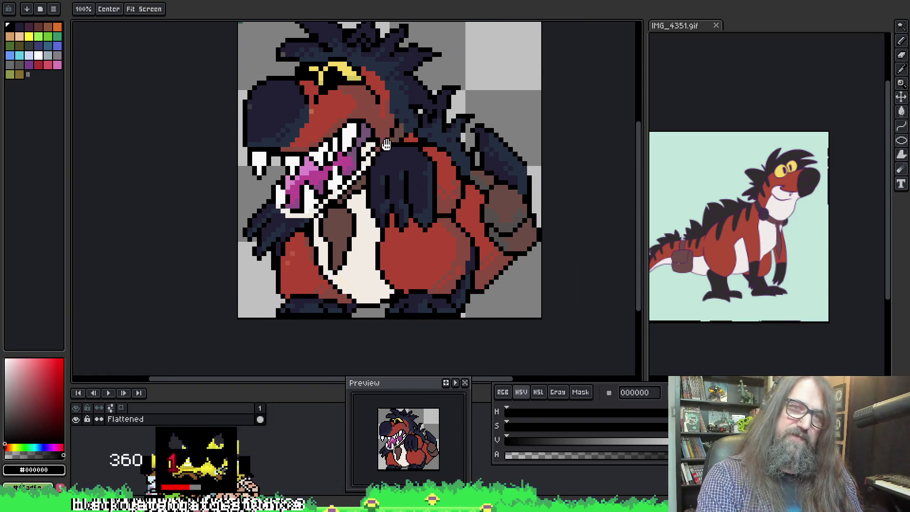
scroll(374, 135, "down", 1)
scroll(374, 136, "down", 1)
scroll(360, 123, "up", 1)
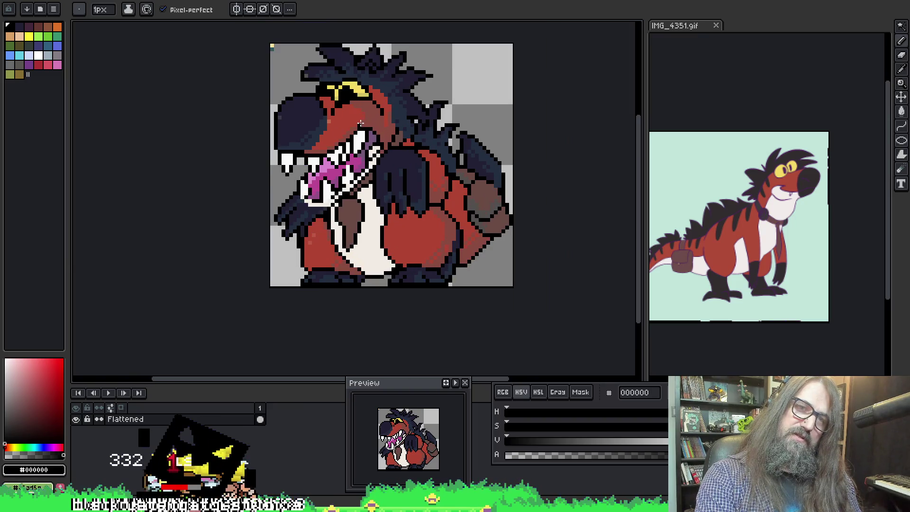
scroll(334, 147, "up", 1)
mouse_move(398, 127)
left_mouse_down()
mouse_move(436, 208)
mouse_move(413, 161)
mouse_move(383, 142)
mouse_move(389, 137)
left_mouse_up()
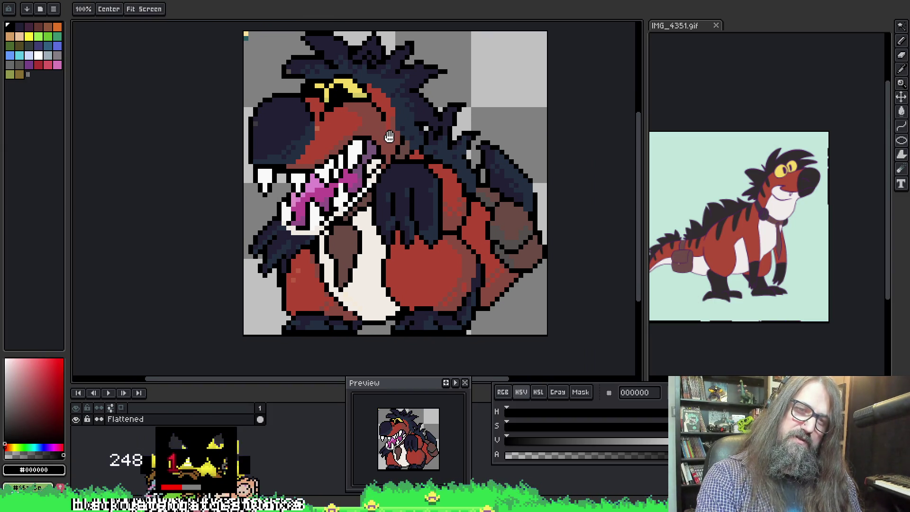
key("space")
key("space")
left_click_drag(500, 255, 485, 220)
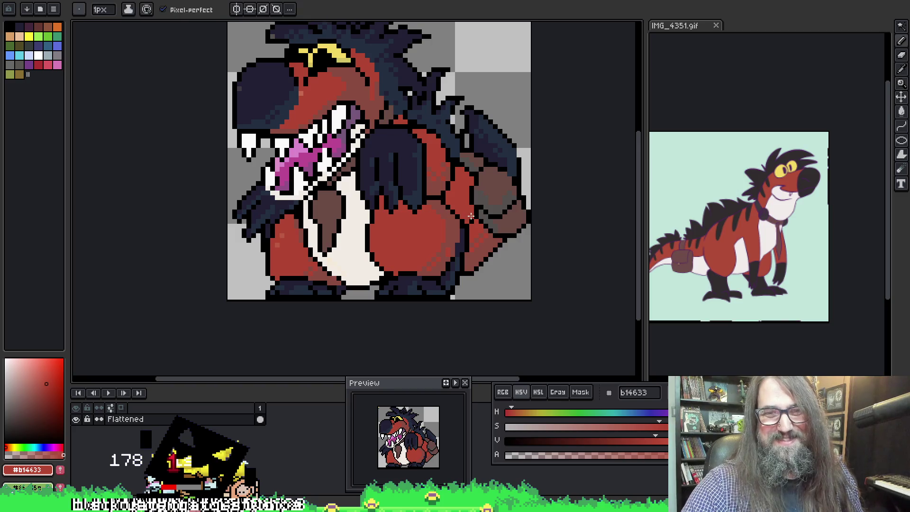
left_click(467, 217, "alt")
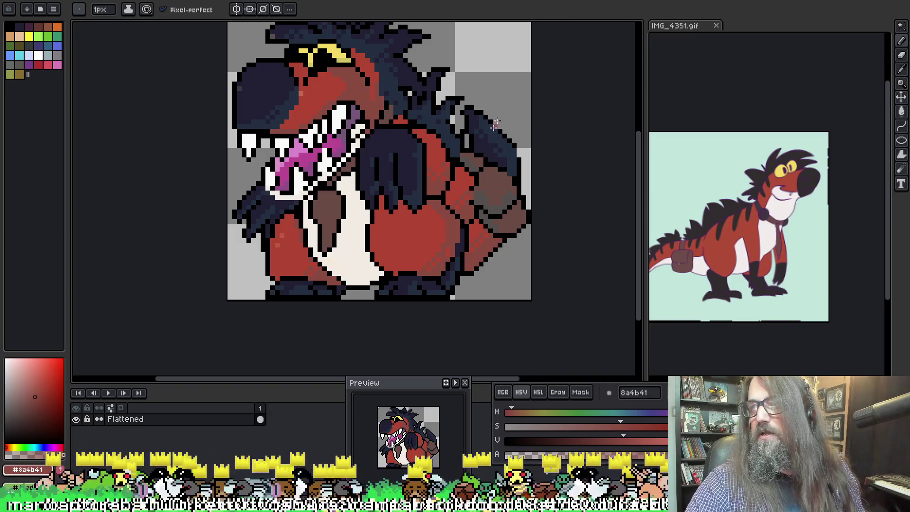
left_click_drag(414, 150, 396, 130)
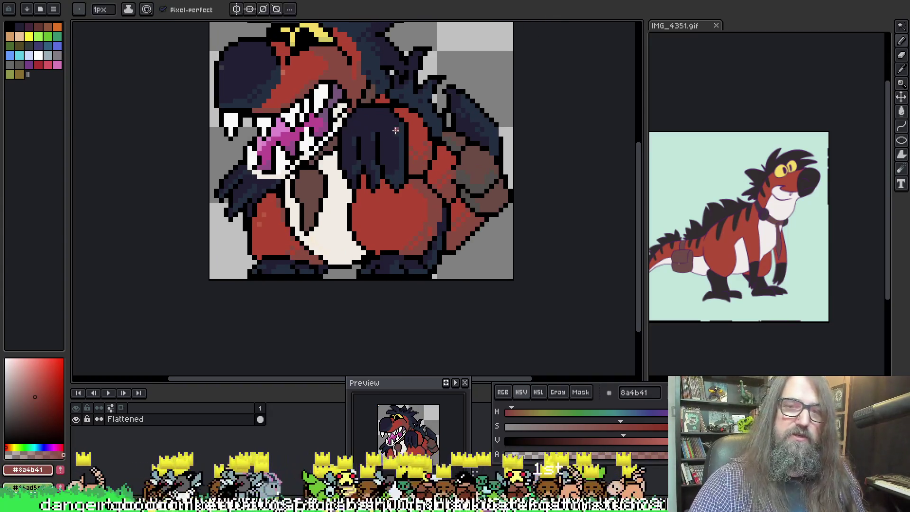
Fill the patch below the right hand with cream f2ebe3 using the Paint Bucket
key("alt")
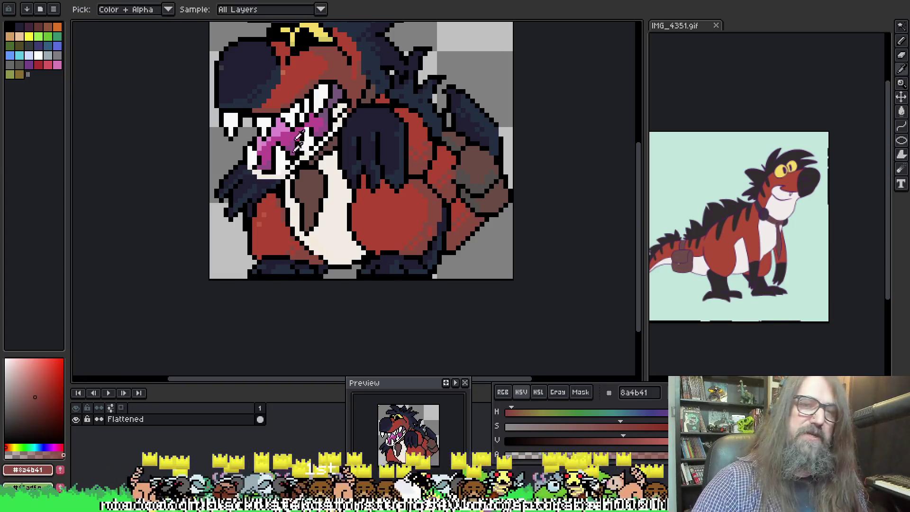
left_click(297, 101, "alt")
left_click(458, 203)
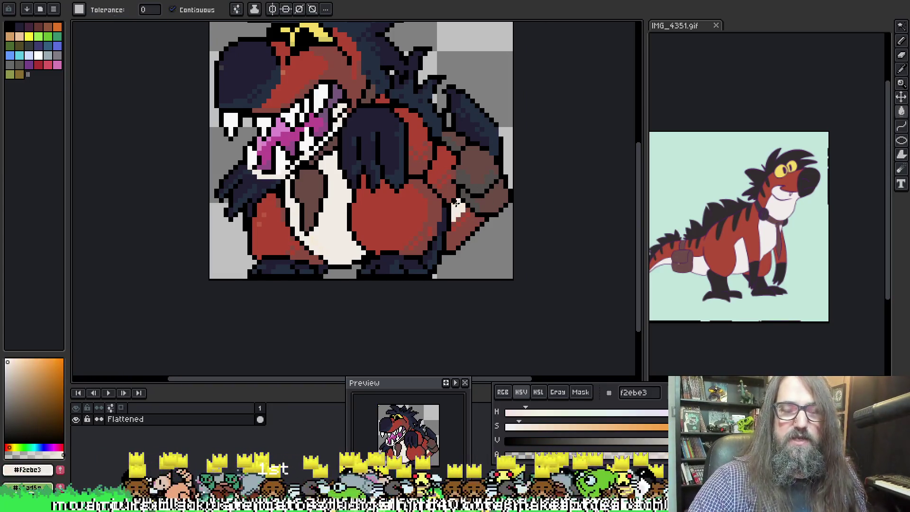
key("b")
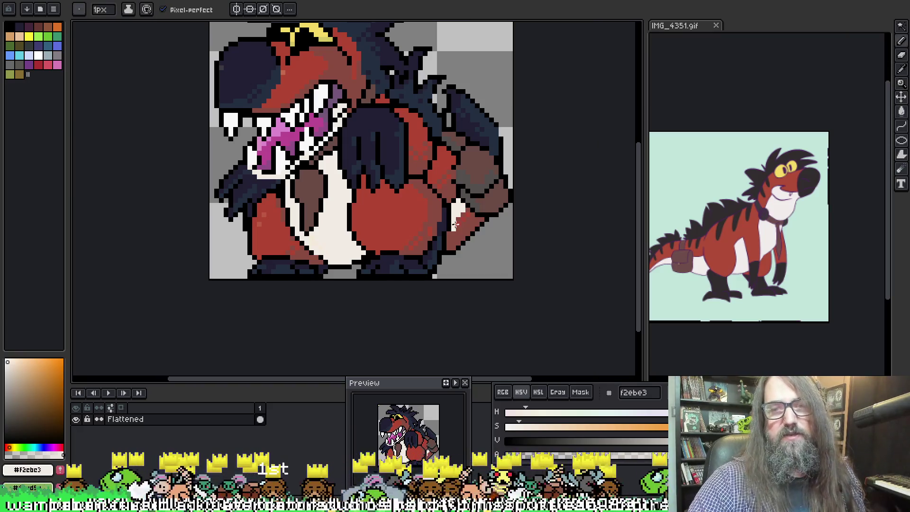
key("g")
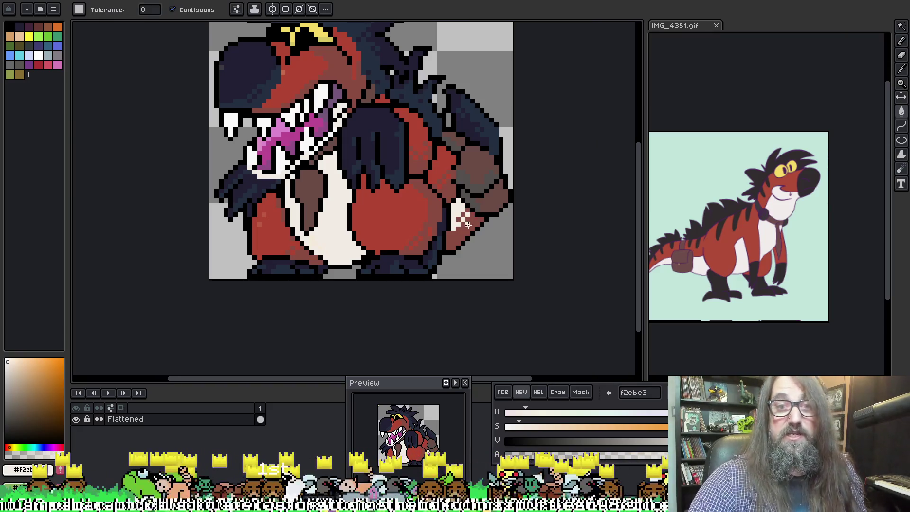
left_click(469, 217)
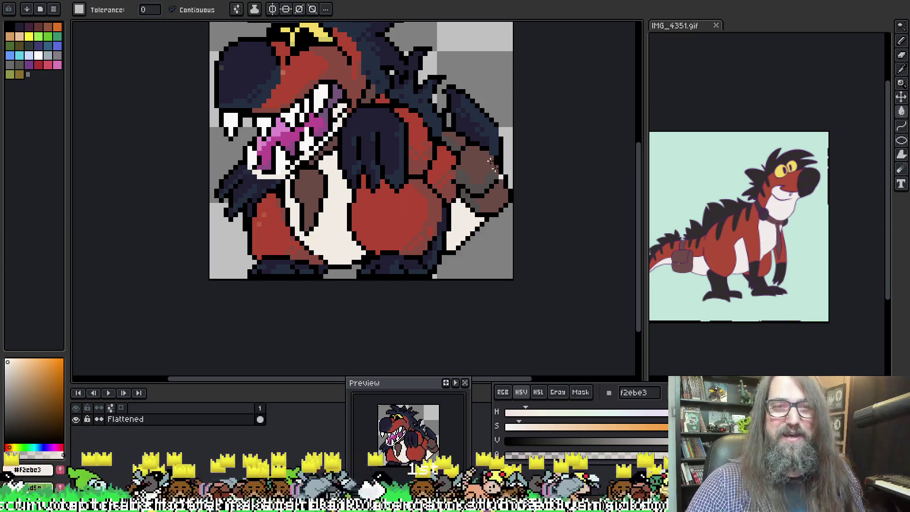
Pick the dark teal 285963 from the canvas and return to the pencil
scroll(312, 143, "up", 2)
scroll(311, 142, "up", 3)
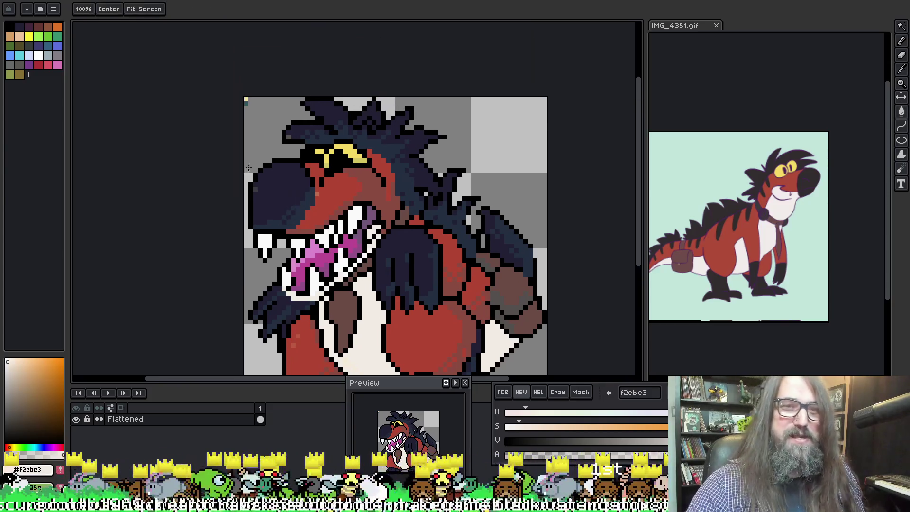
key("i")
left_click(247, 101)
key("g")
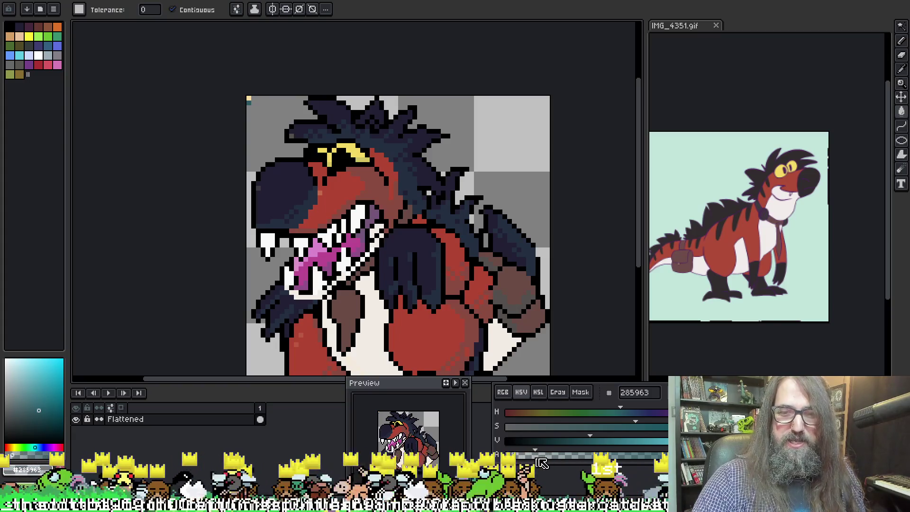
left_click_drag(485, 338, 408, 263)
key("b")
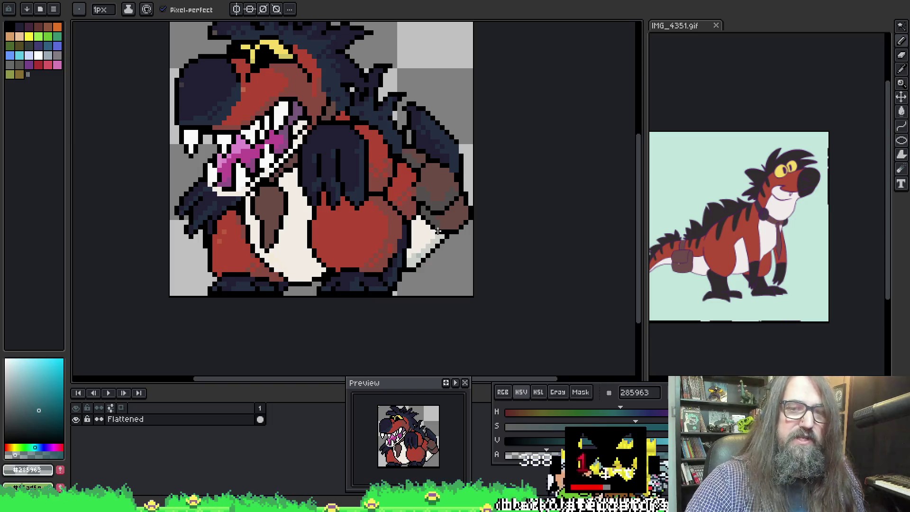
Paint a light grey aebab8 edge along the cream leg, touching up with cream f2ebe3
left_click(412, 258, "alt")
left_click_drag(411, 258, 436, 239)
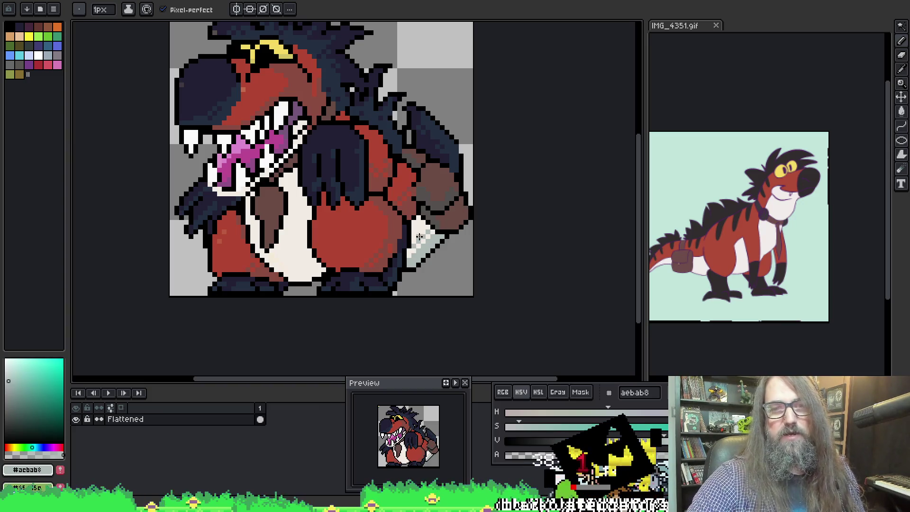
key("alt")
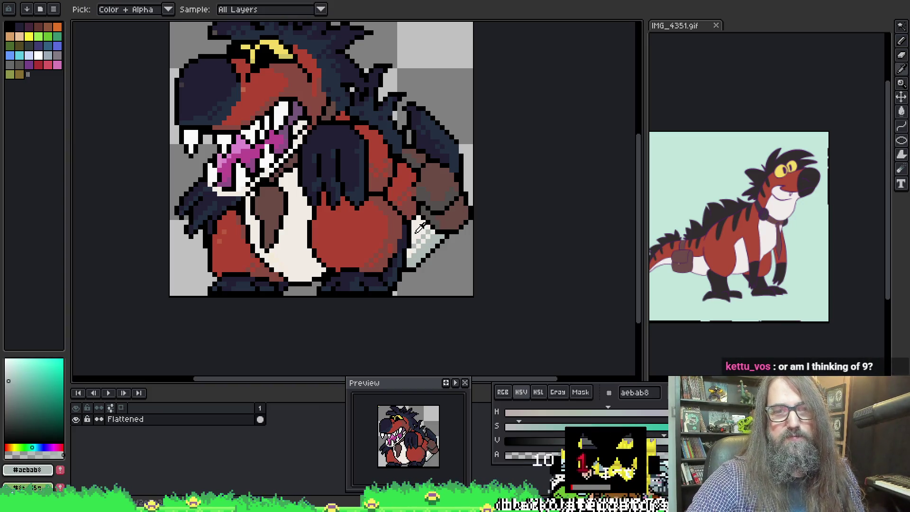
left_click(420, 235, "alt")
left_click(424, 246, "alt")
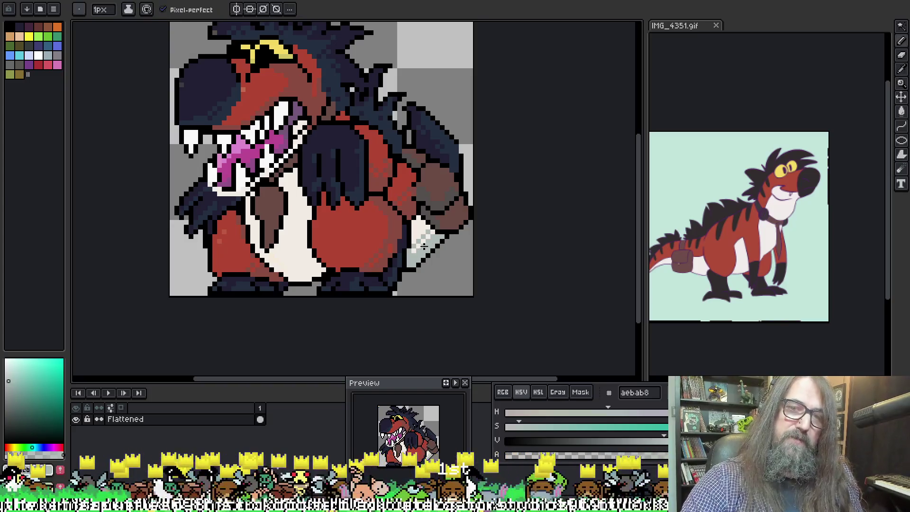
left_click(422, 247, "alt")
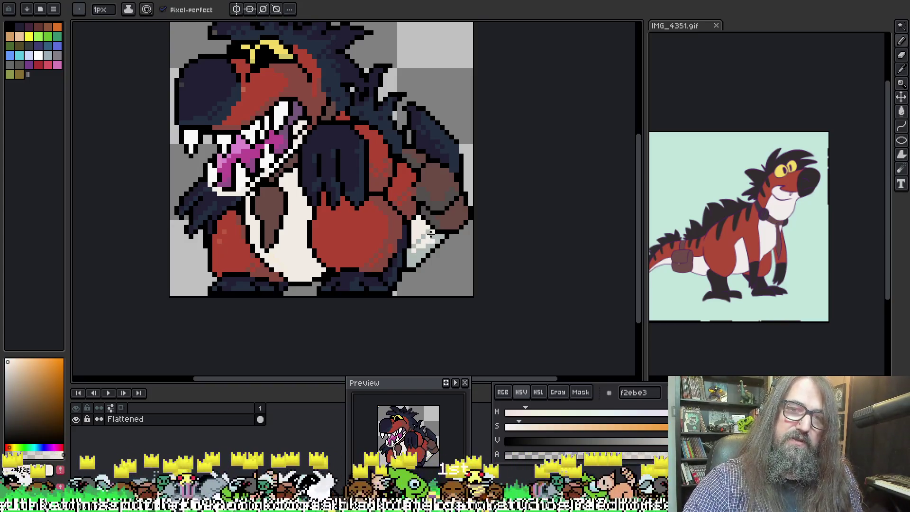
left_click(426, 233, "alt")
left_click(423, 233, "alt")
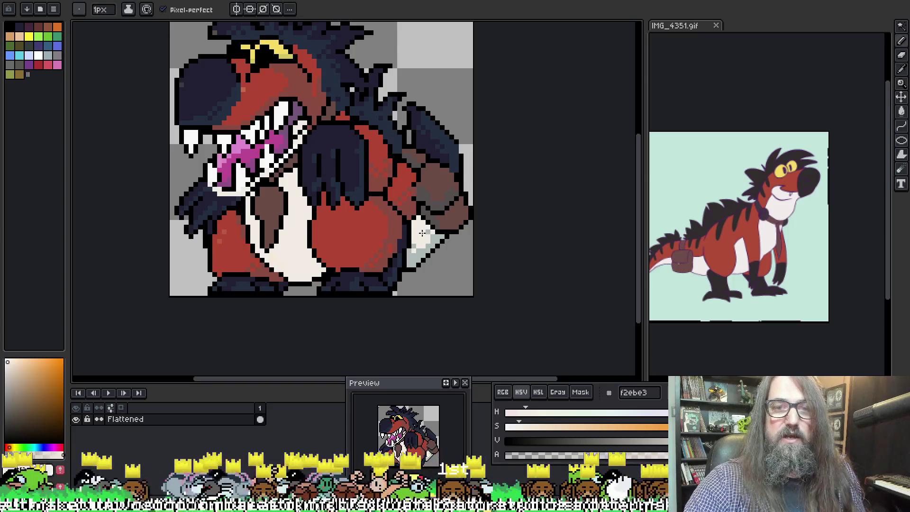
left_click(420, 244, "alt")
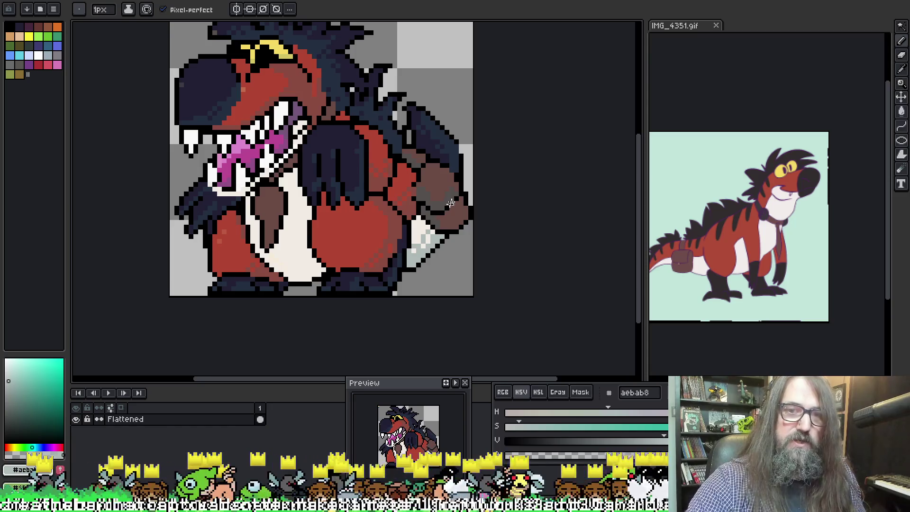
key("alt")
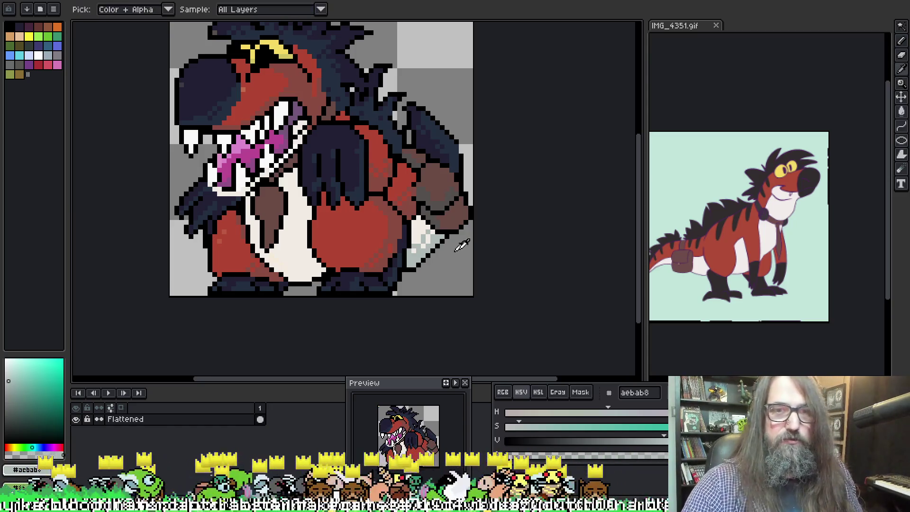
Place grey aebab8 shading pixels on the lower-right claw, alternating with cream f2ebe3
left_click(426, 237, "alt")
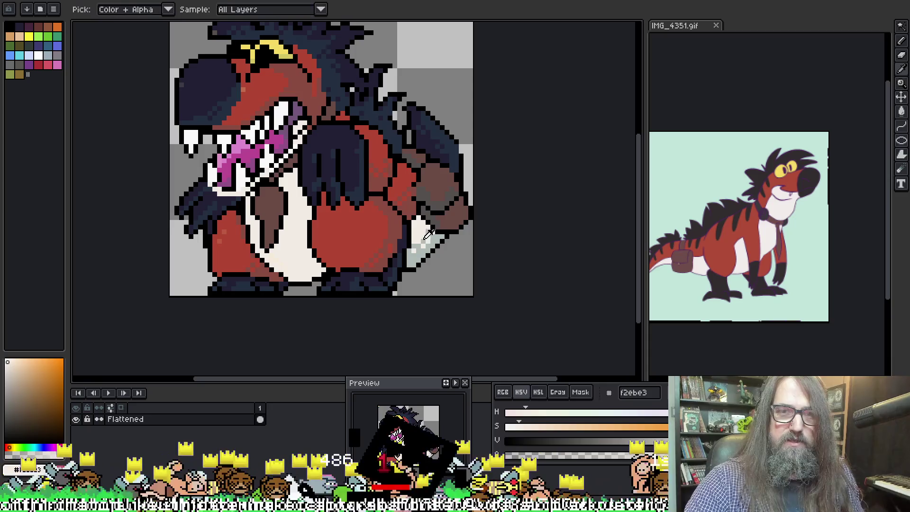
left_click(427, 233, "alt")
left_click(428, 232, "alt")
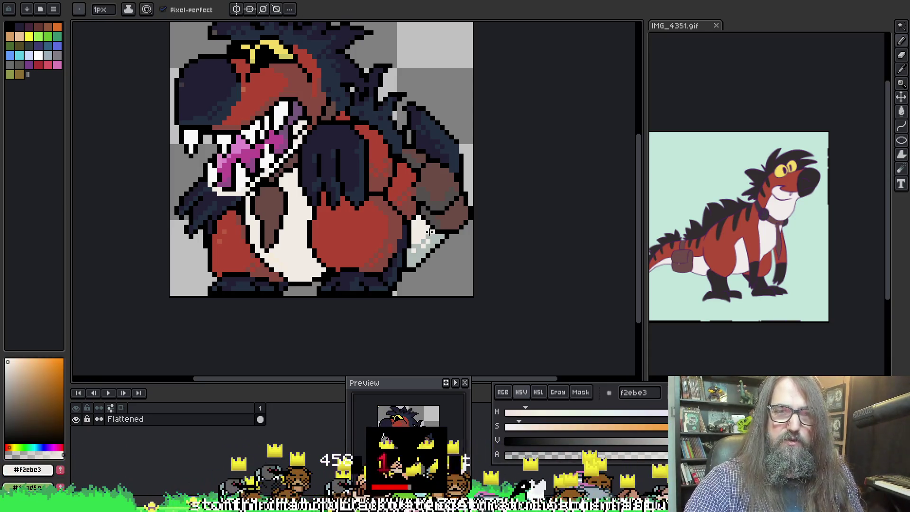
key("alt")
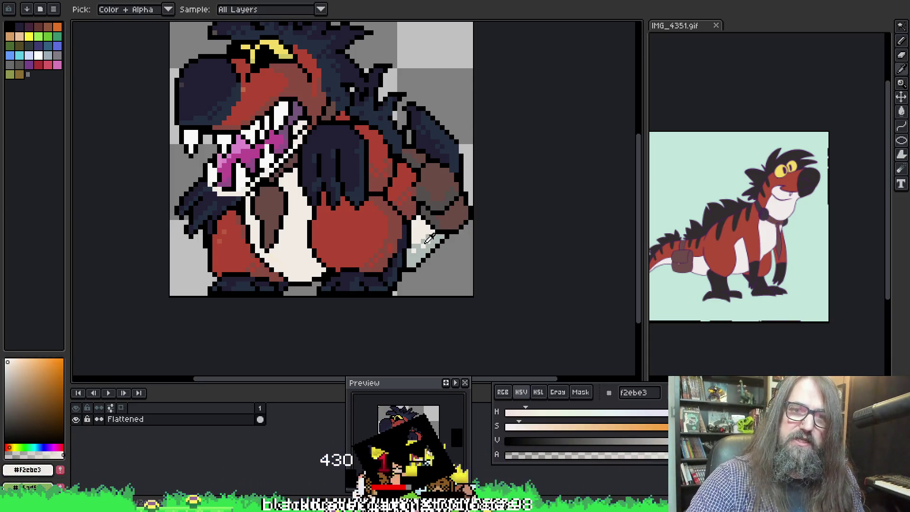
left_click(429, 238, "alt")
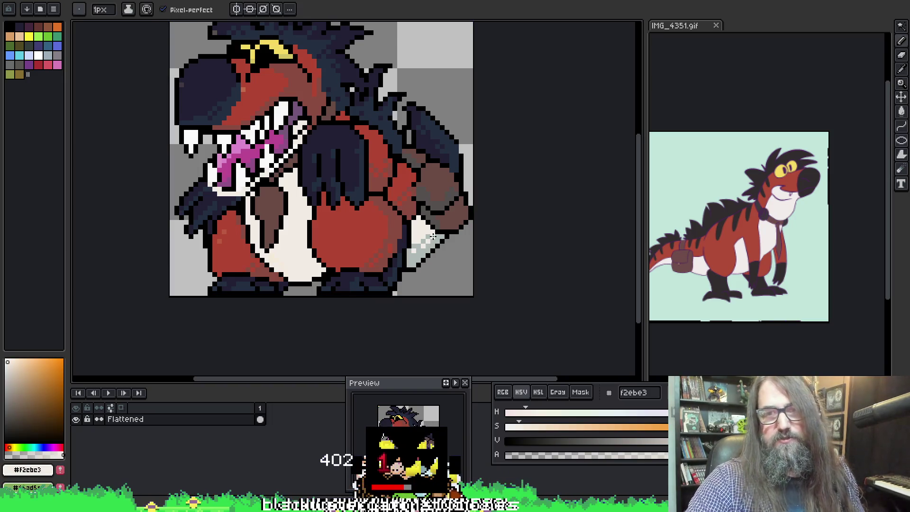
left_click(441, 217, "alt")
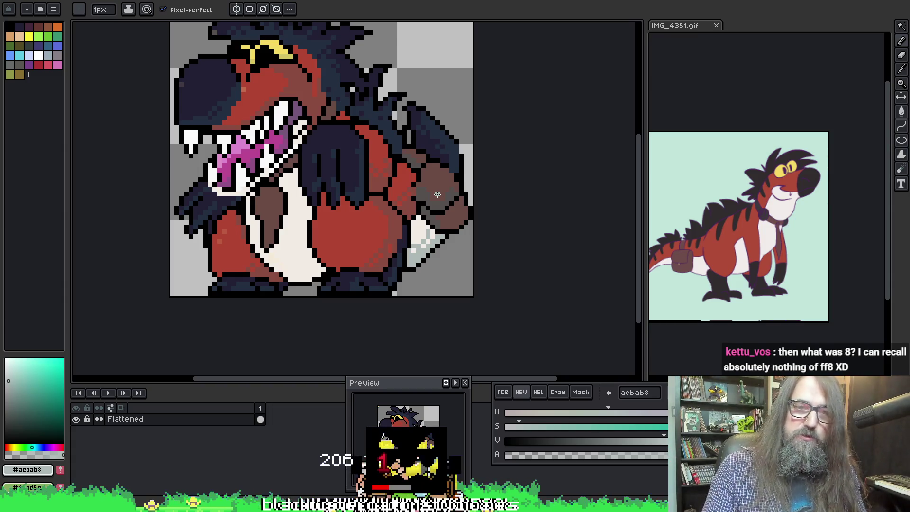
left_click(422, 243, "alt")
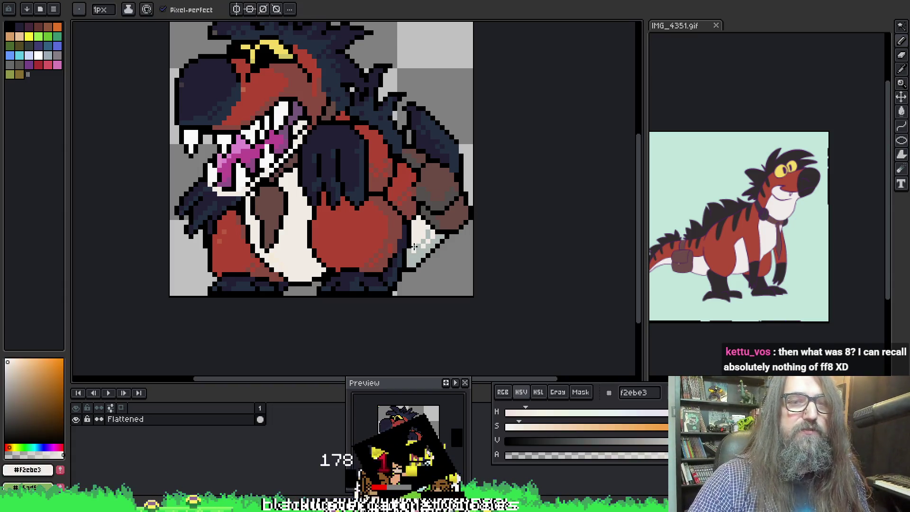
left_click(413, 247, "alt")
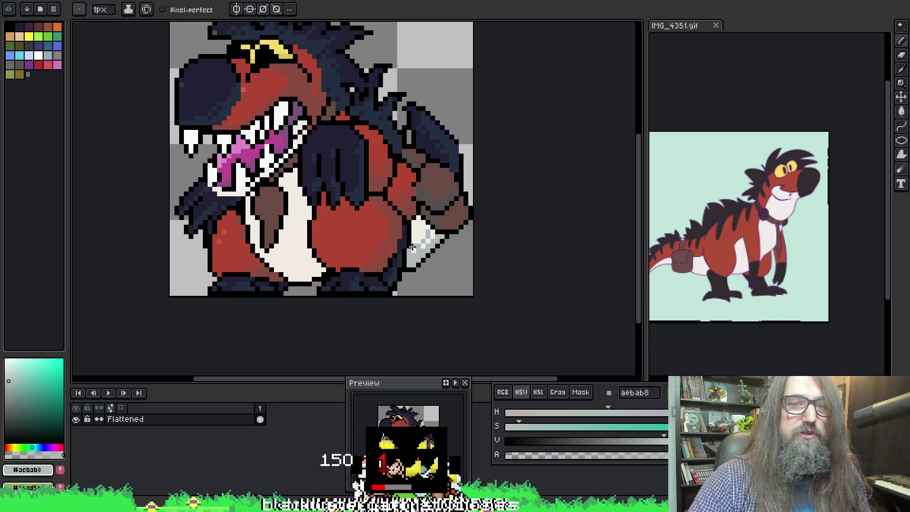
left_click(412, 250, "alt")
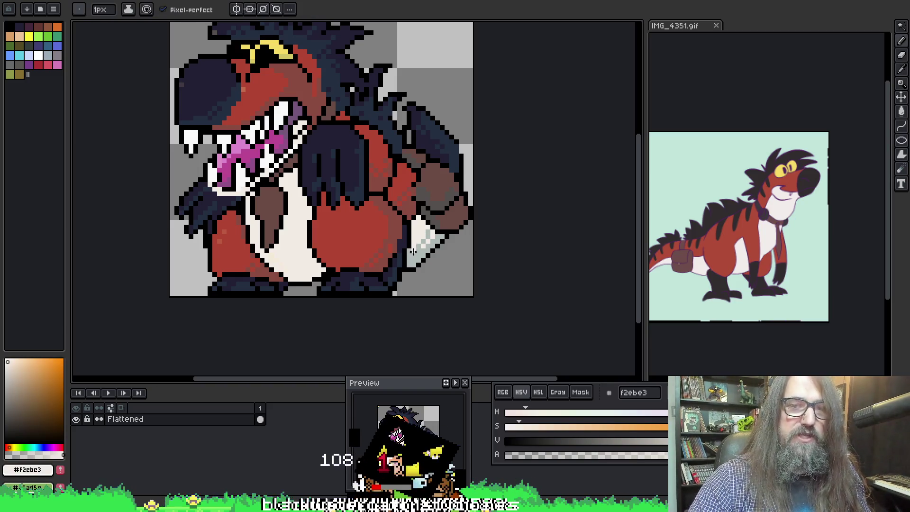
Continue the claw's grey shading and pick black from its outline
key("ctrl")
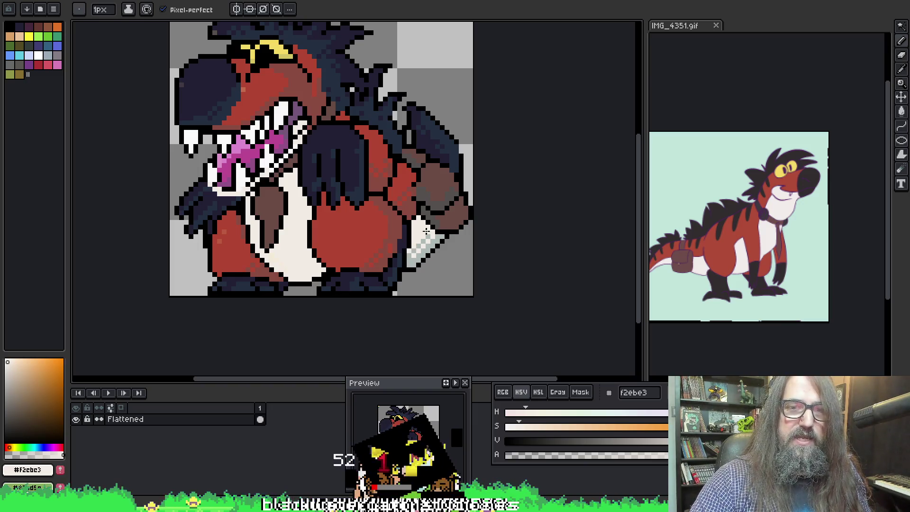
left_click(429, 242, "alt")
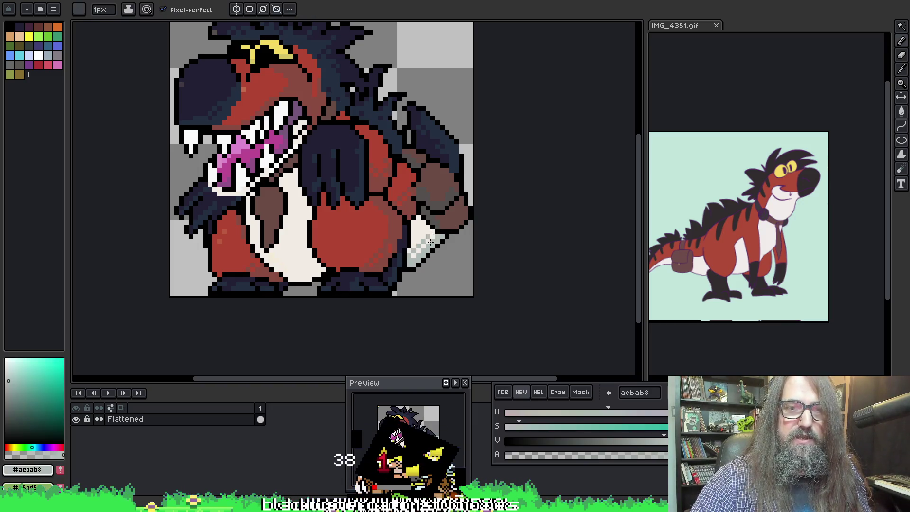
left_click(419, 266, "alt")
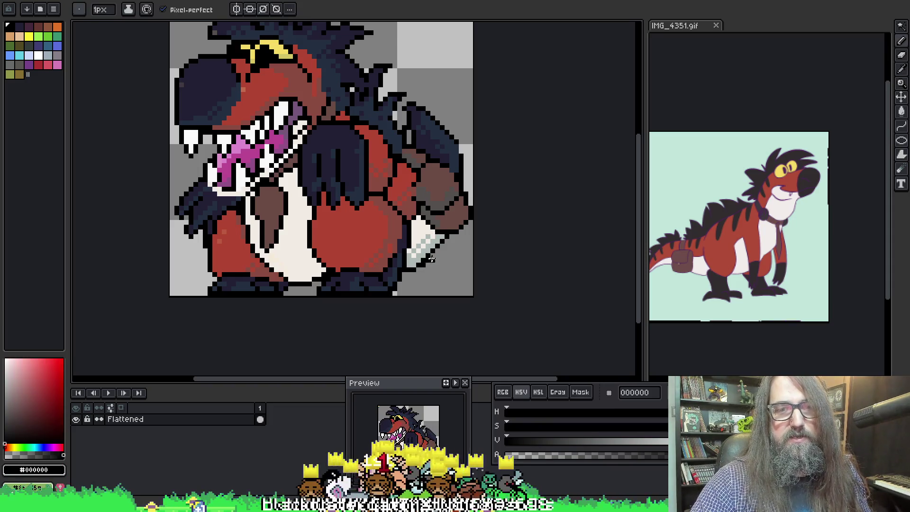
left_click(437, 245, "alt")
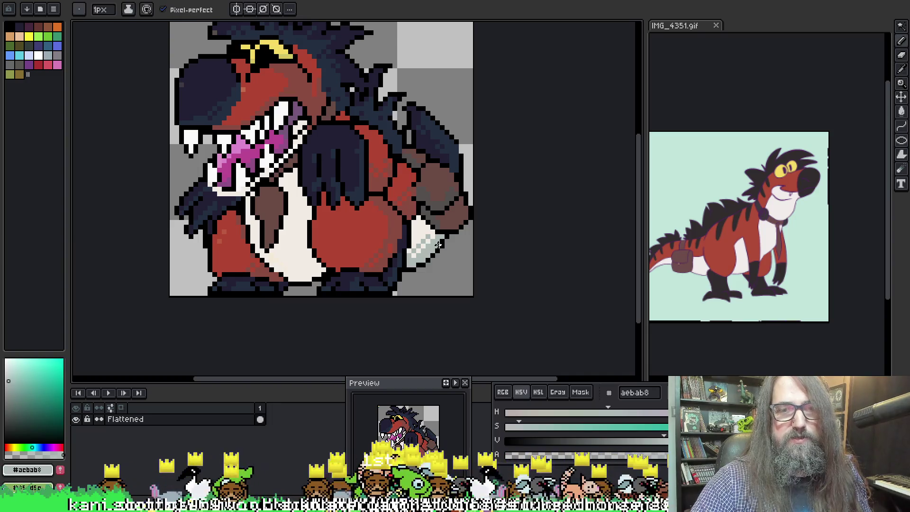
left_click(424, 238, "alt")
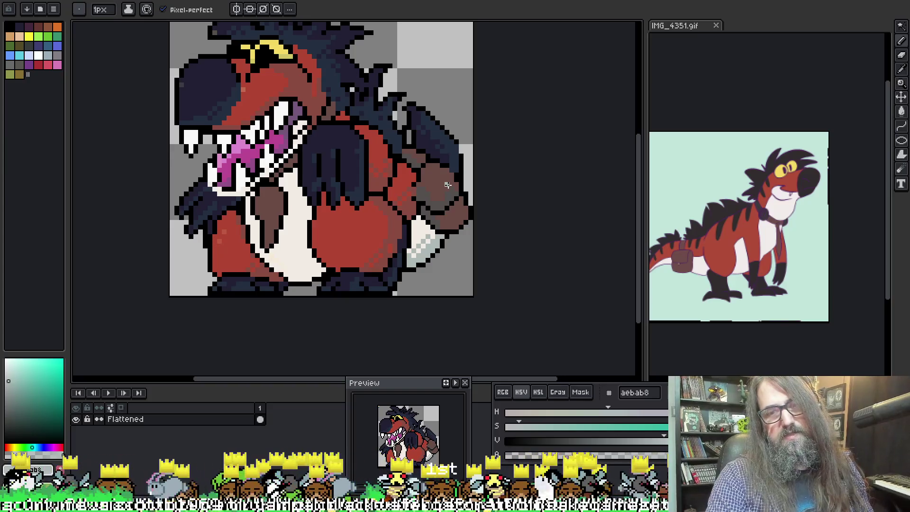
Zoom in and dither the claw with alternating single cream f2ebe3 and grey aebab8 pixels
scroll(421, 219, "up", 1)
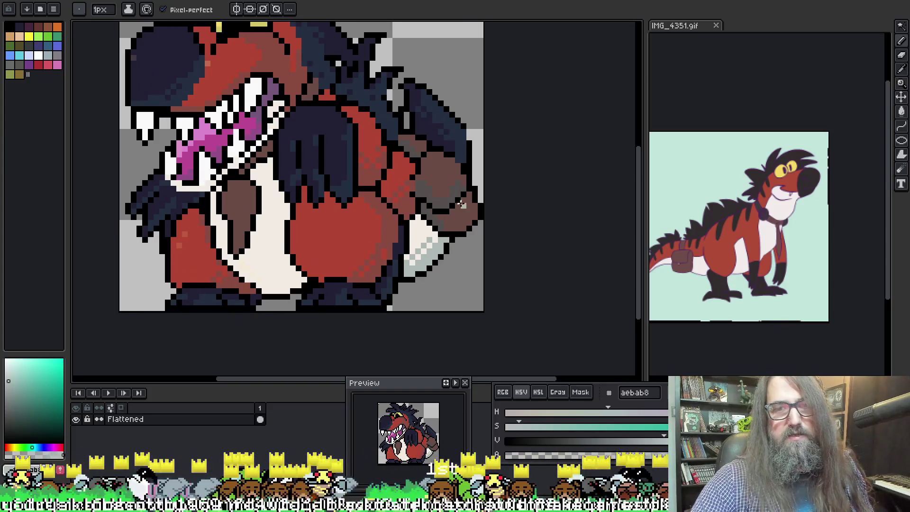
left_click(424, 237, "alt")
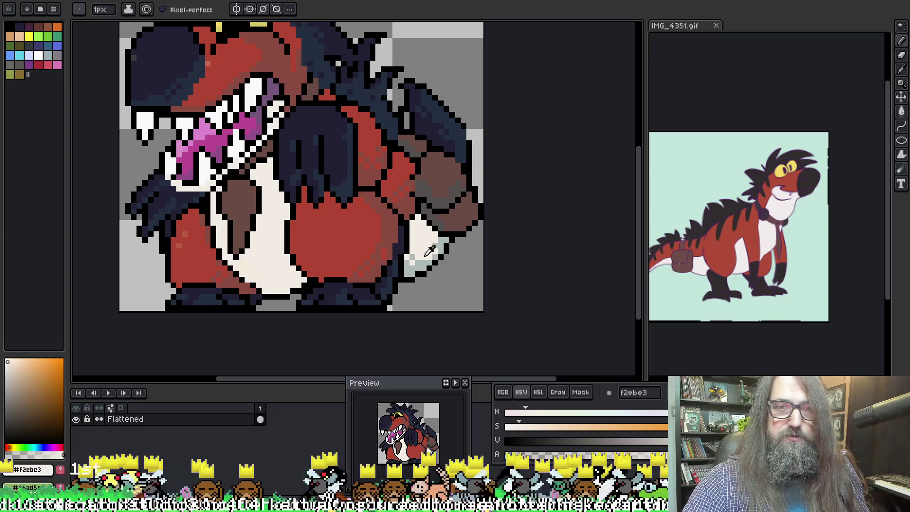
left_click(429, 252, "alt")
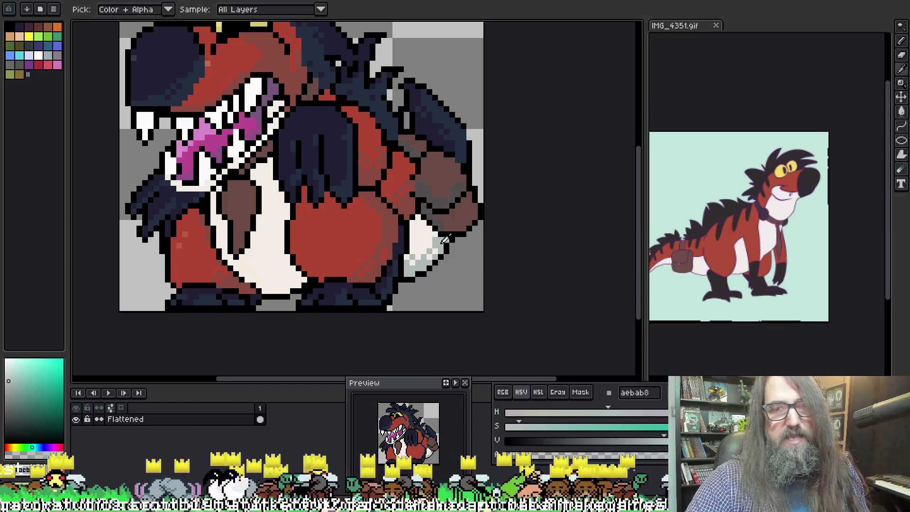
left_click(438, 244, "alt")
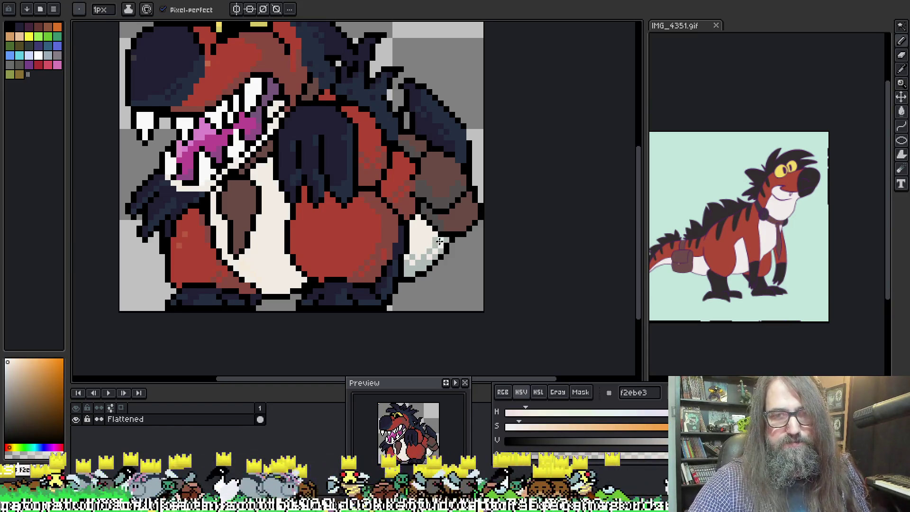
left_click(429, 254, "alt")
left_click(432, 244, "alt")
left_click(434, 244, "alt")
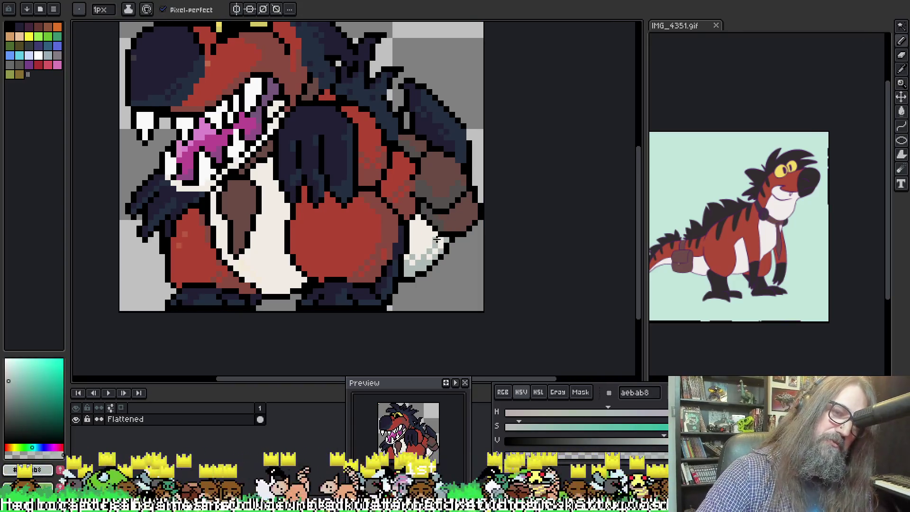
left_click(436, 235, "alt")
left_click(440, 246, "alt")
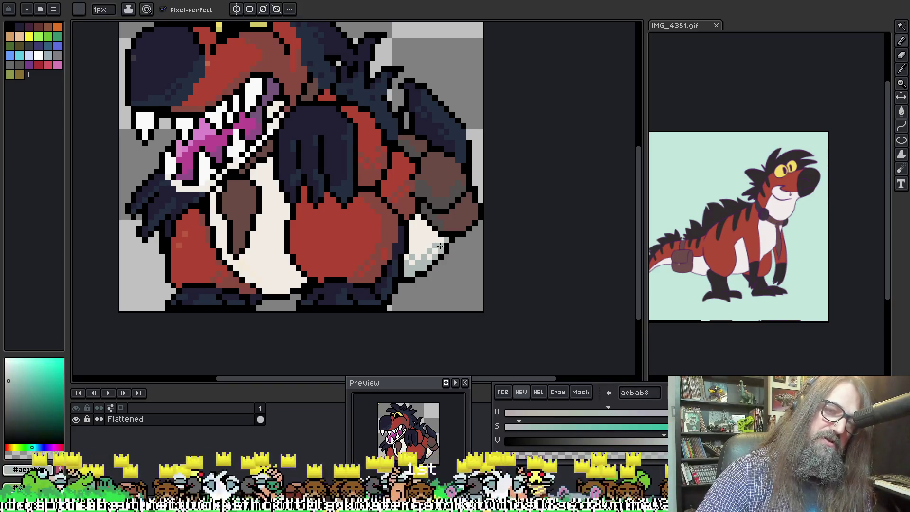
left_click(439, 240, "alt")
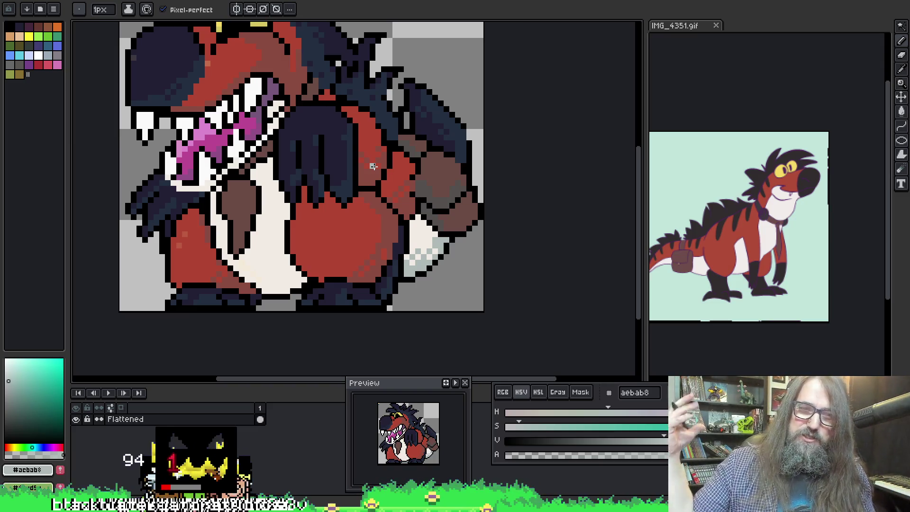
Pick the dark navy from the head, then bring the belly back into view
key("i")
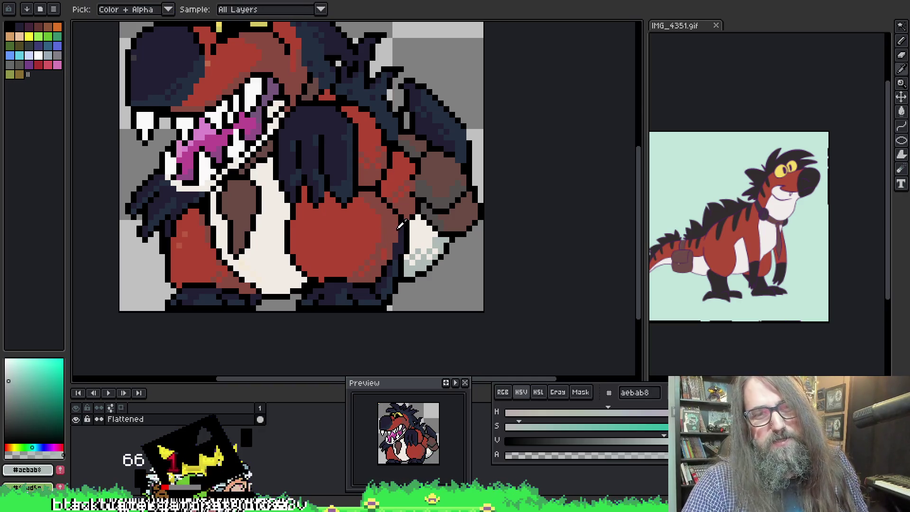
left_click_drag(266, 142, 300, 223)
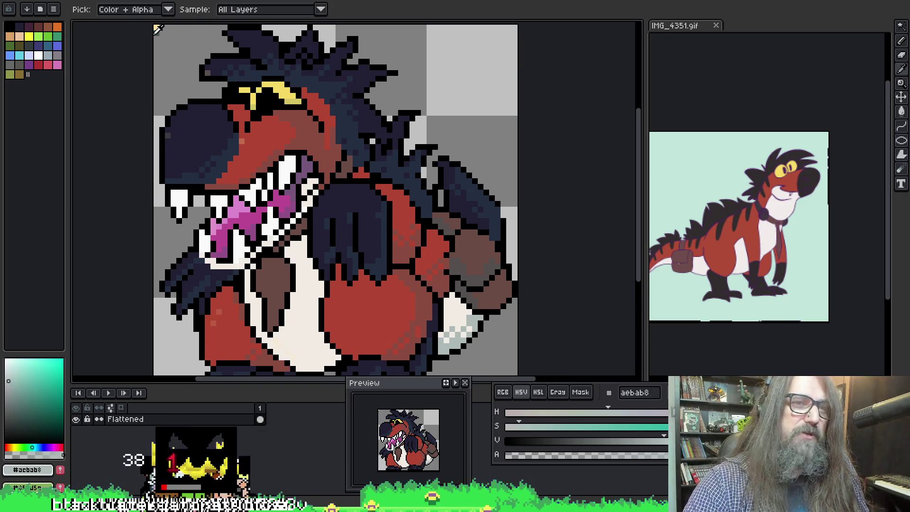
left_click(157, 32)
key("b")
key("i")
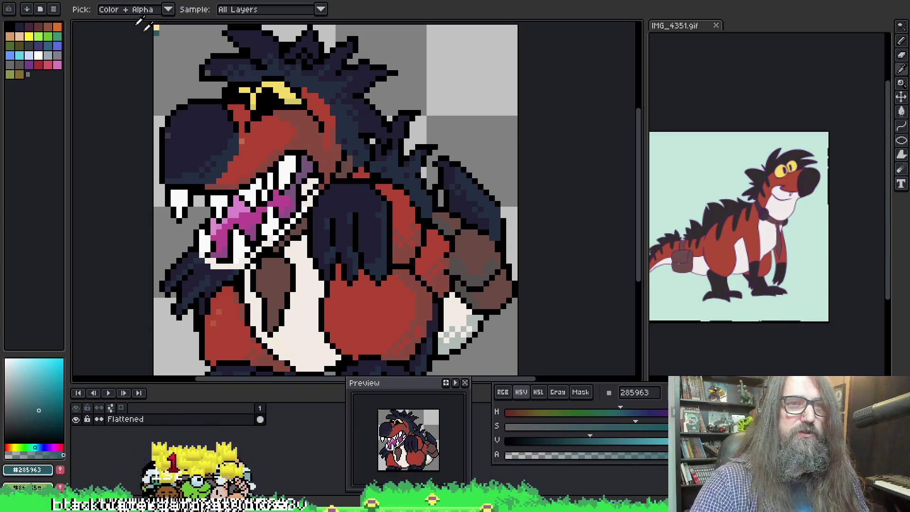
key("b")
left_click_drag(452, 273, 436, 244)
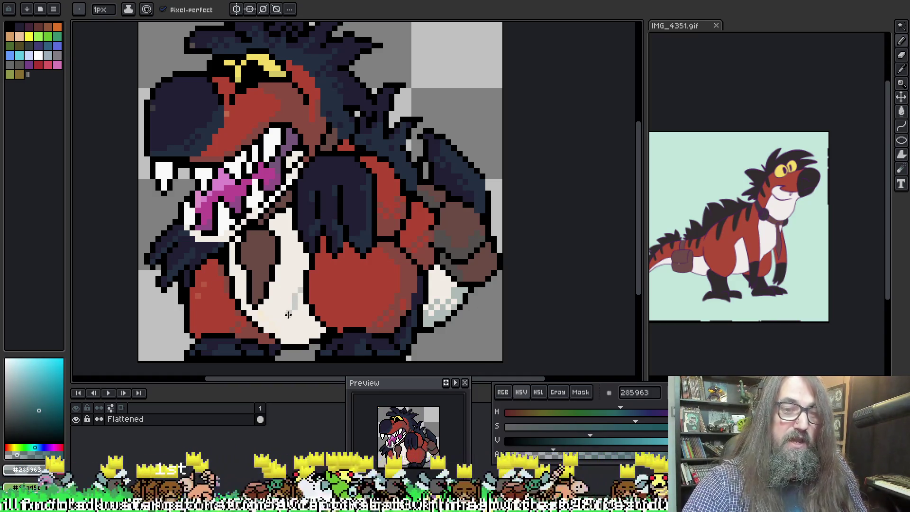
Fill the lower belly with grey aebab8 using the Paint Bucket
key("g")
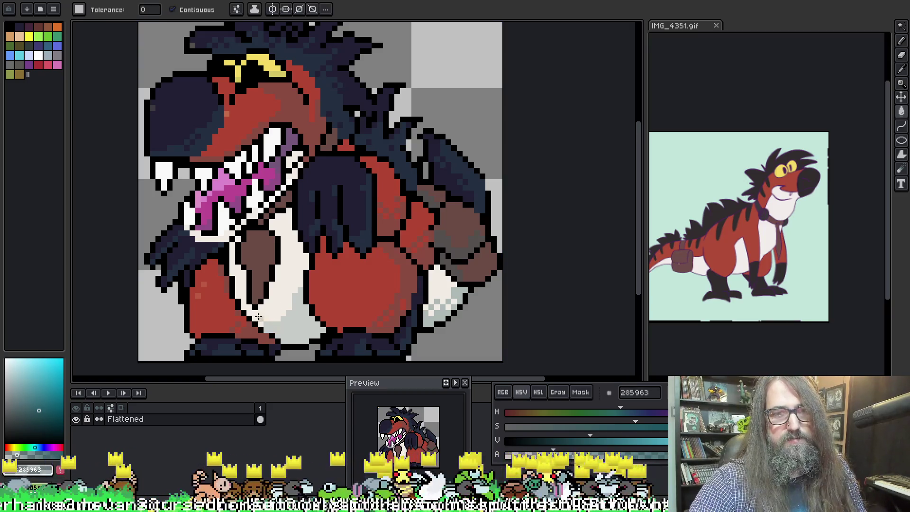
key("b")
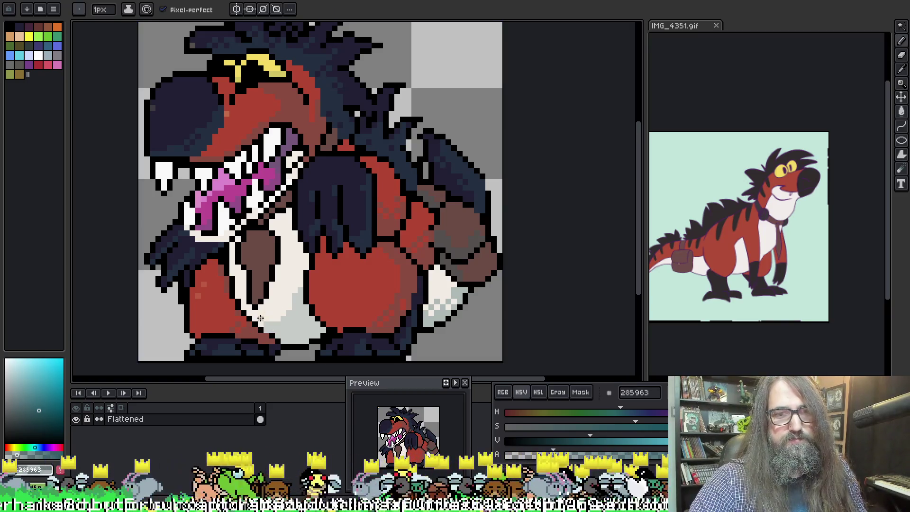
left_click(276, 314, "alt")
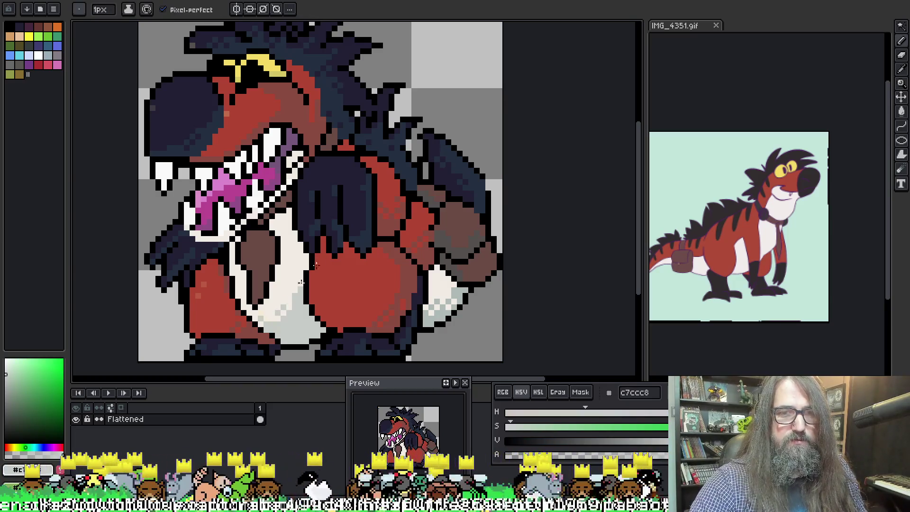
left_click(441, 315, "alt")
key("g")
left_click(301, 319)
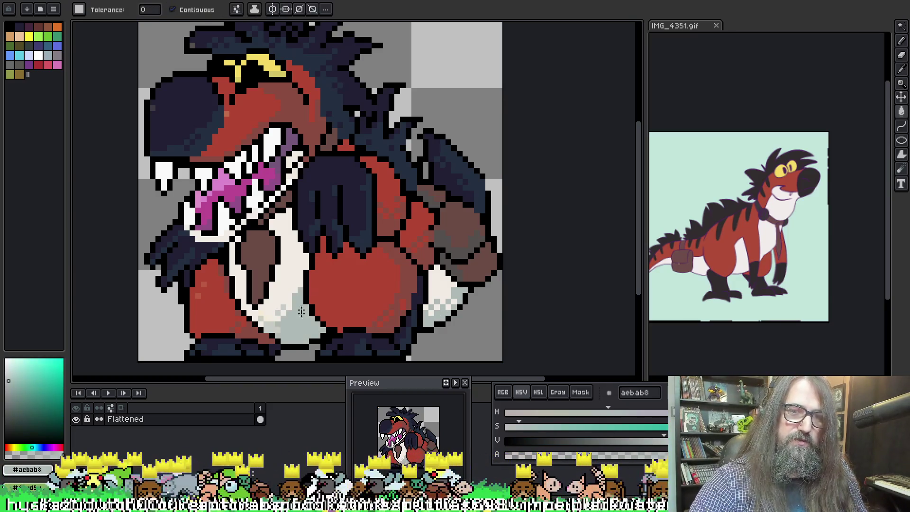
key("b")
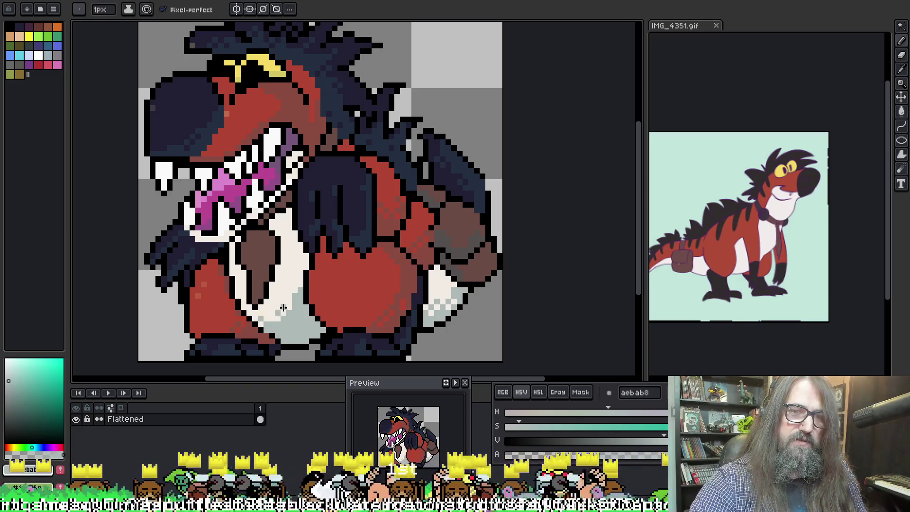
scroll(362, 186, "down", 1)
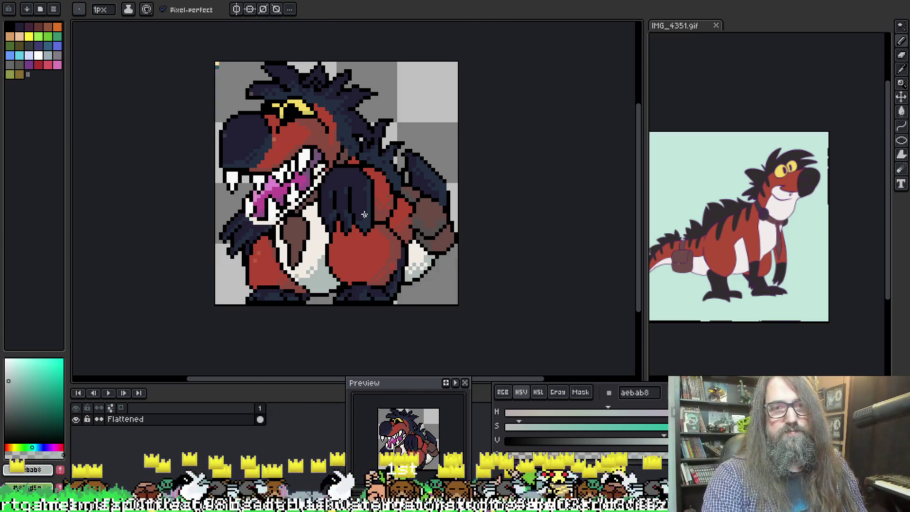
scroll(335, 279, "up", 3)
Paint cream f2ebe3 along the lower belly, dither in grey pixels, and cover a stray grey pixel
key("alt")
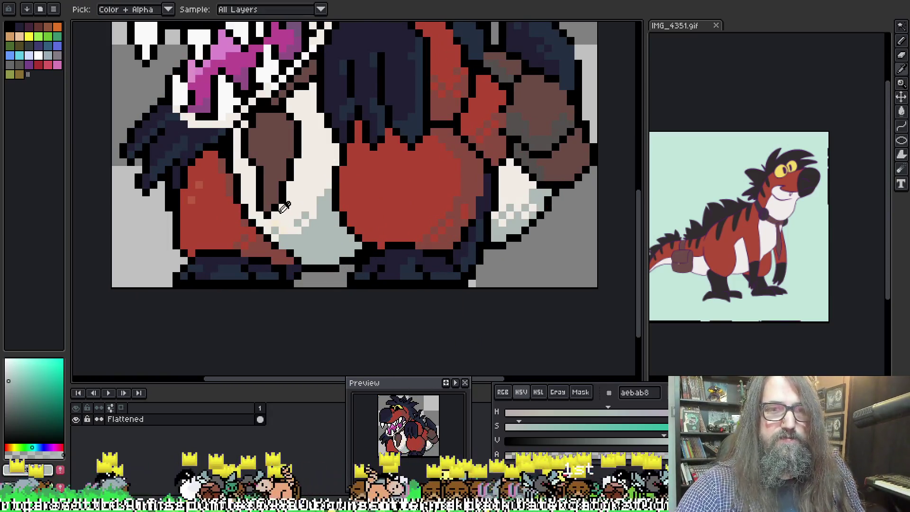
left_click(280, 208, "alt")
mouse_move(282, 232)
left_mouse_down()
mouse_move(314, 231)
mouse_move(331, 169)
left_mouse_up()
mouse_move(307, 237)
left_mouse_down()
mouse_move(299, 235)
mouse_move(310, 223)
left_mouse_up()
left_click(324, 232, "alt")
left_click(313, 192)
left_click(313, 223)
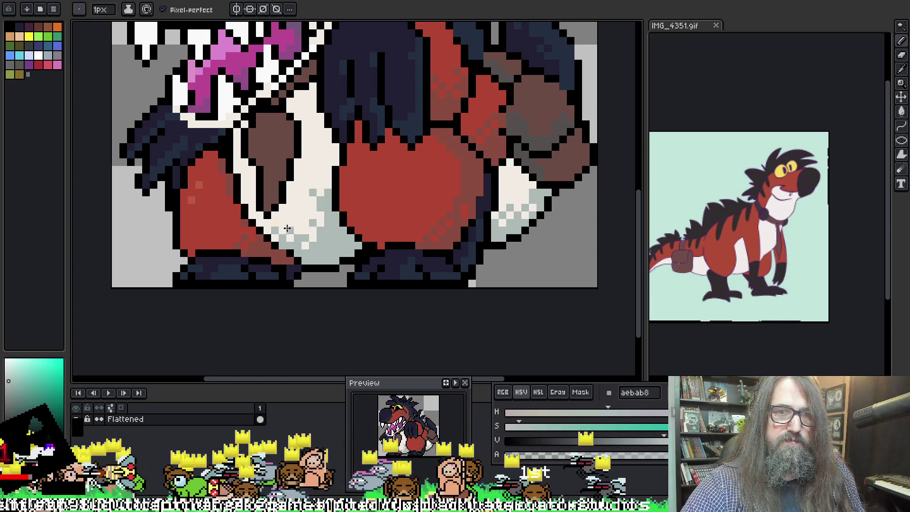
left_click(282, 230, "alt")
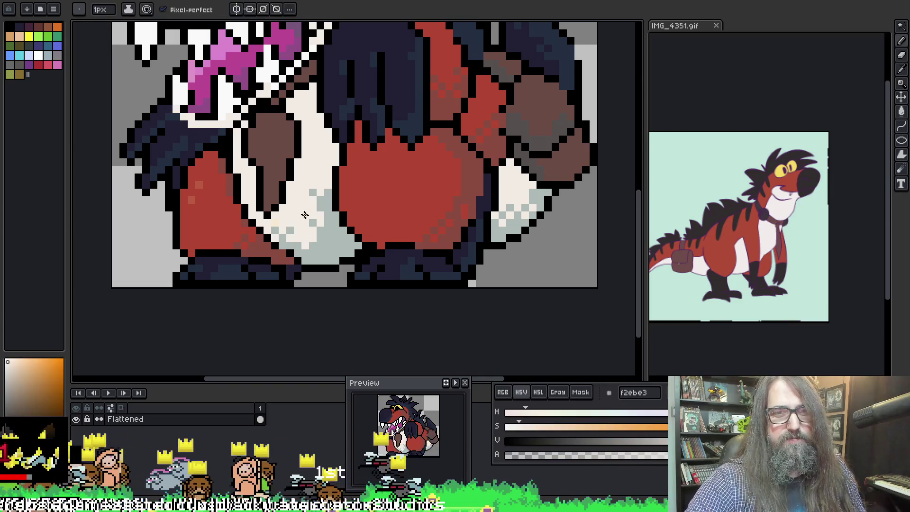
left_click(313, 192)
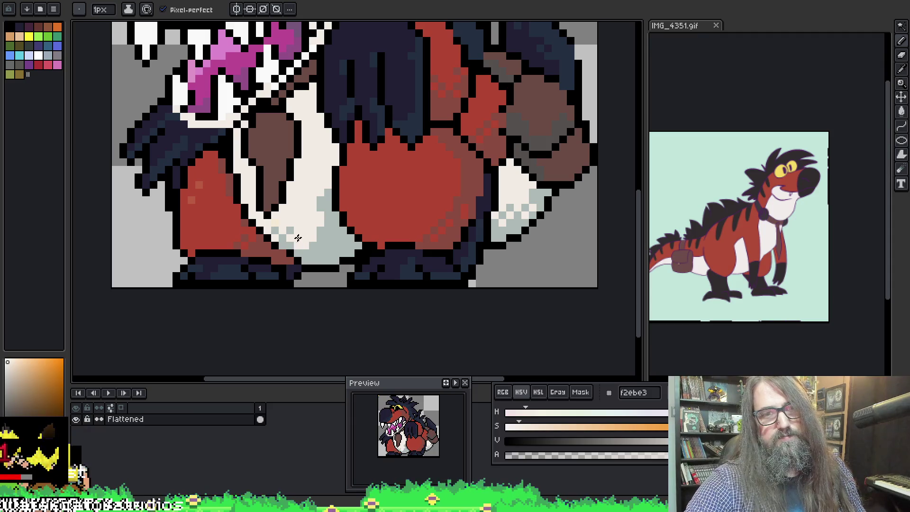
scroll(285, 170, "down", 1)
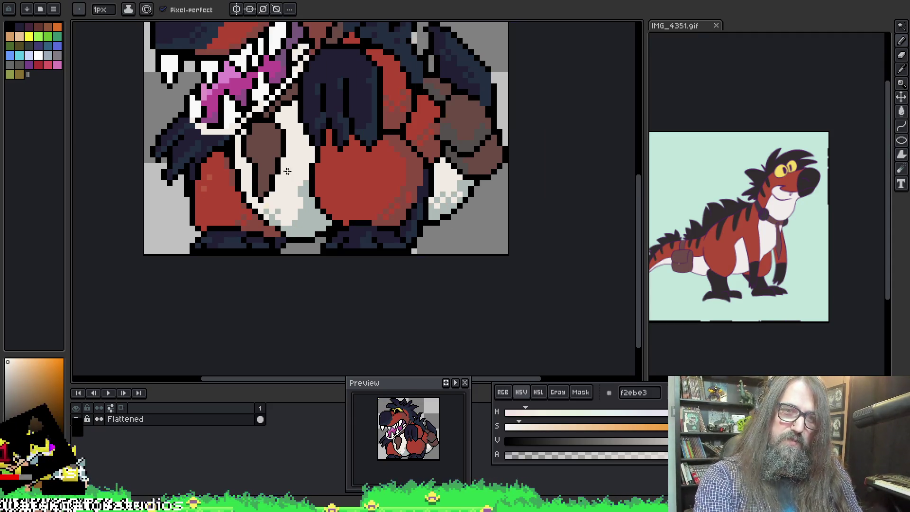
scroll(299, 195, "up", 1)
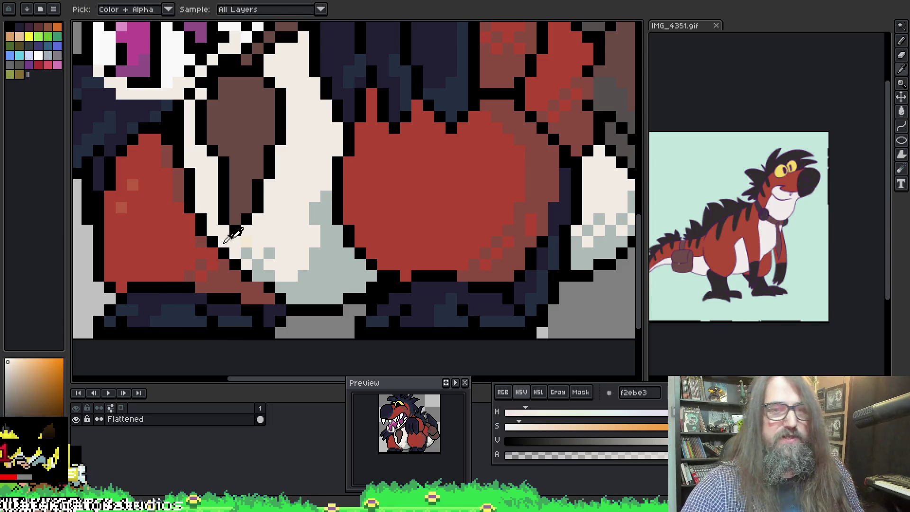
Add grey aebab8 dither pixels to the middle of the cream belly
left_click(320, 240, "alt")
left_click(304, 241)
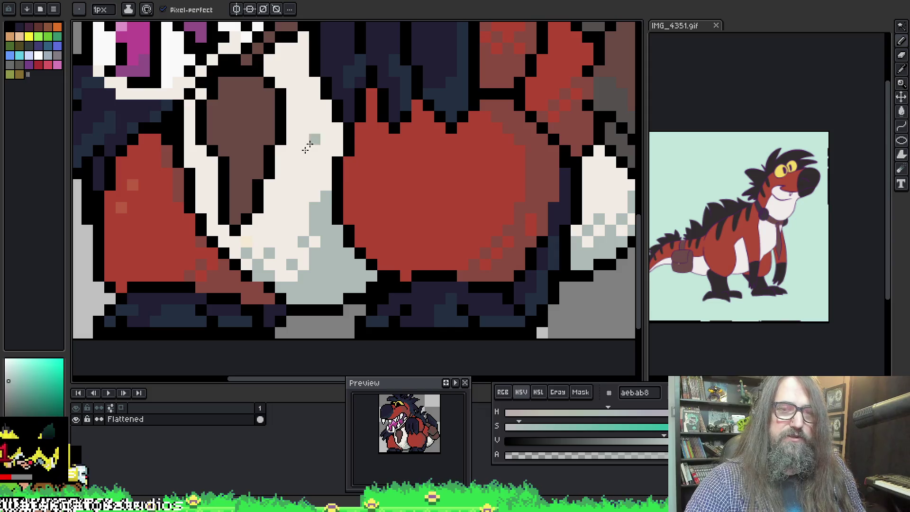
mouse_move(419, 186)
left_mouse_down()
mouse_move(406, 184)
mouse_move(416, 183)
left_mouse_up()
left_click(346, 210, "alt")
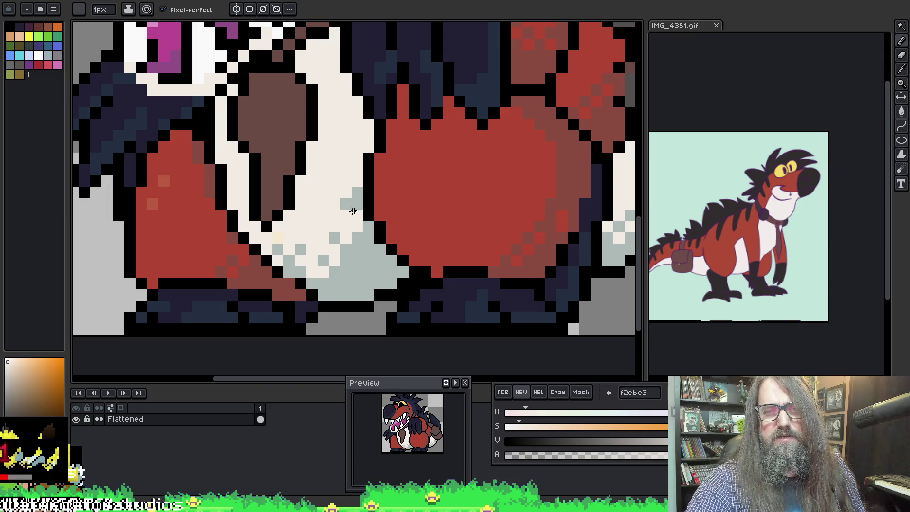
left_click(353, 204, "alt")
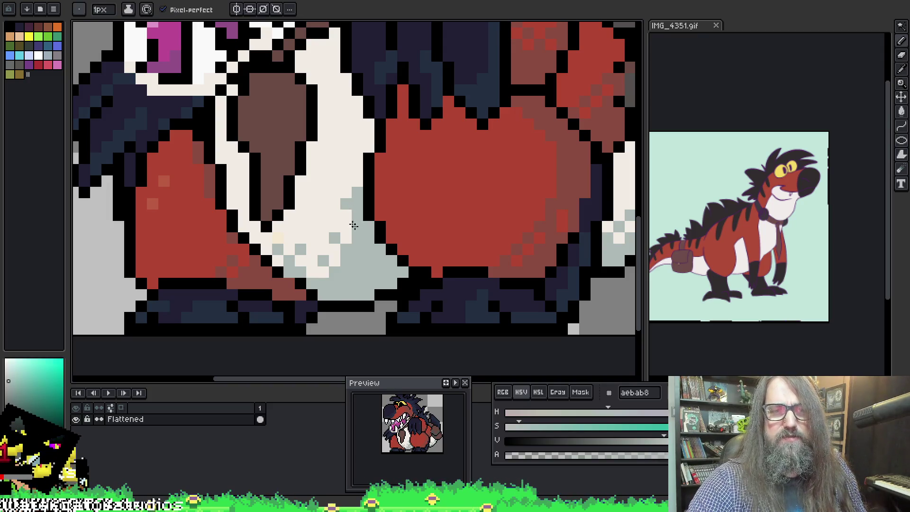
left_click(336, 215)
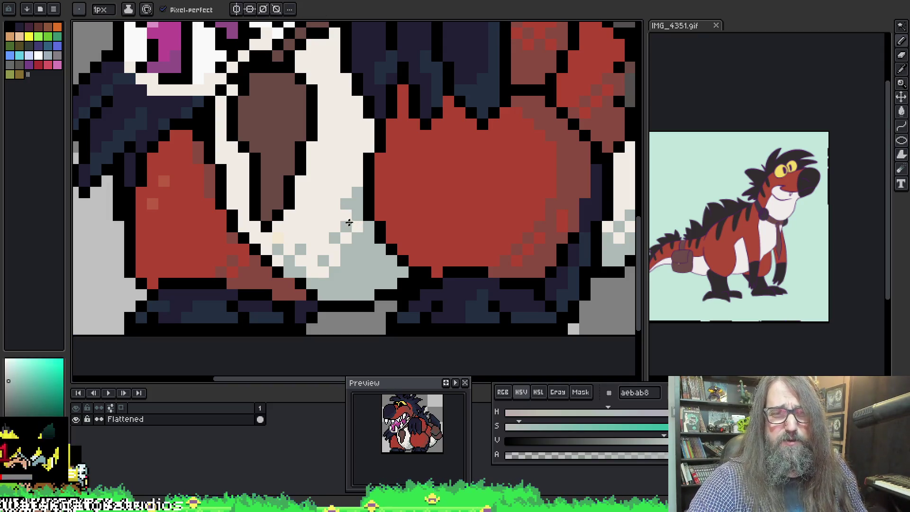
Add more grey shading pixels and undo a stray one on the red body
left_click(344, 242, "alt")
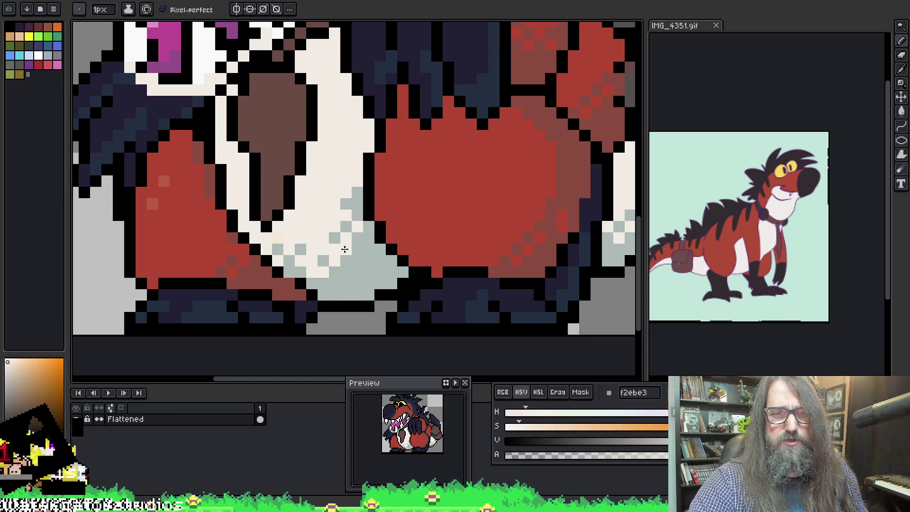
left_click(339, 239, "alt")
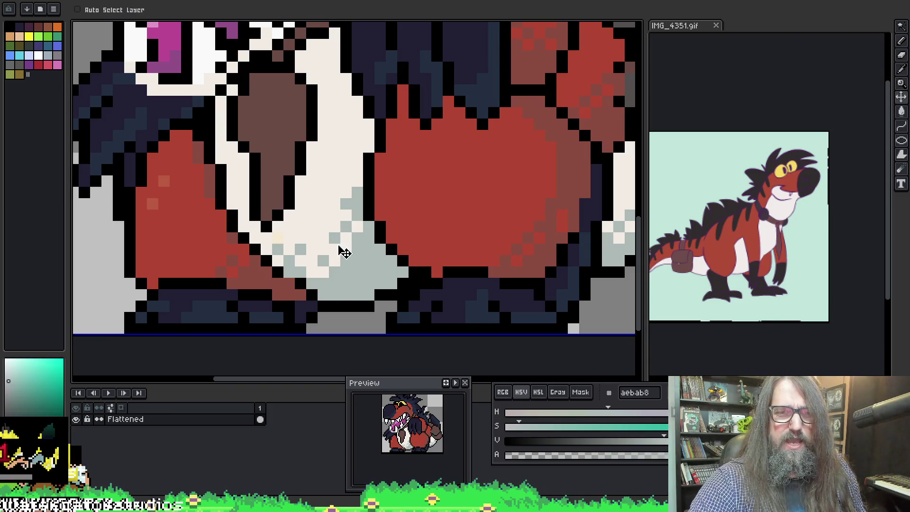
left_click(335, 241, "alt")
left_click(346, 228, "alt")
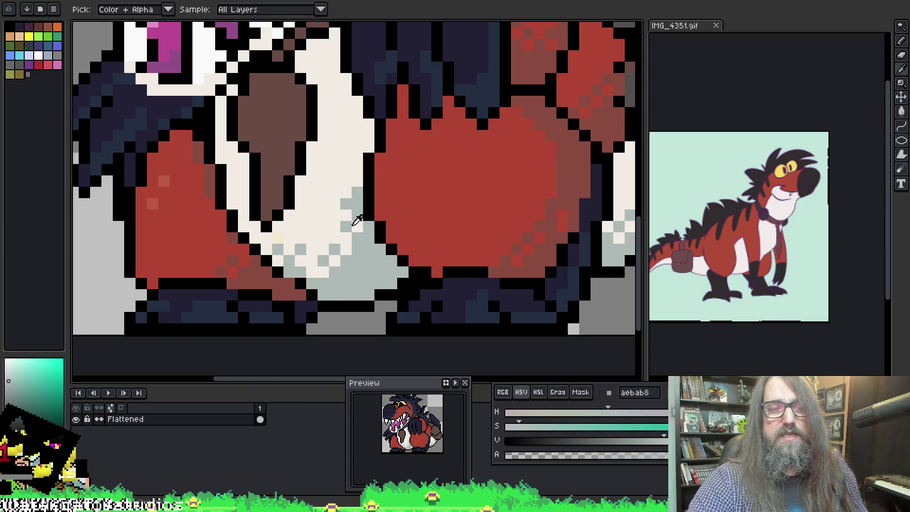
left_click(389, 192)
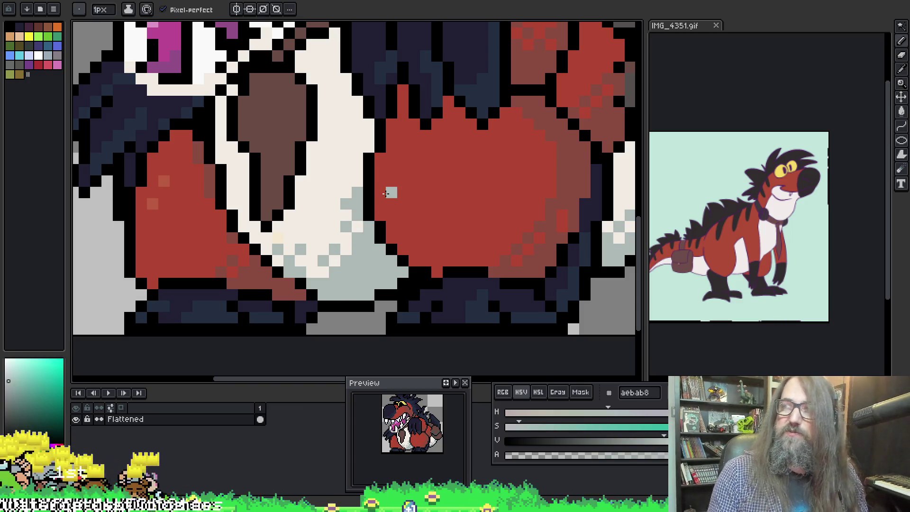
key("ctrl+z")
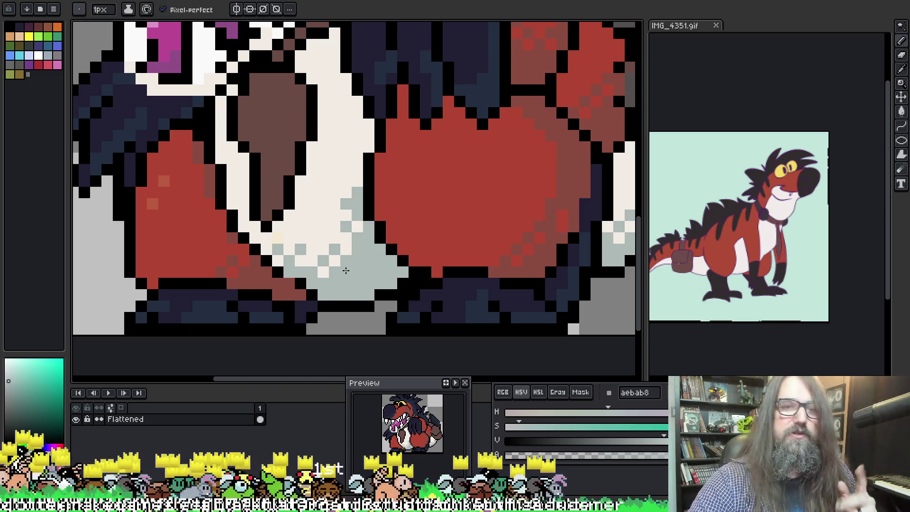
Add grey pixels near the belly edge and outline, and repaint two dither pixels cream
key("alt")
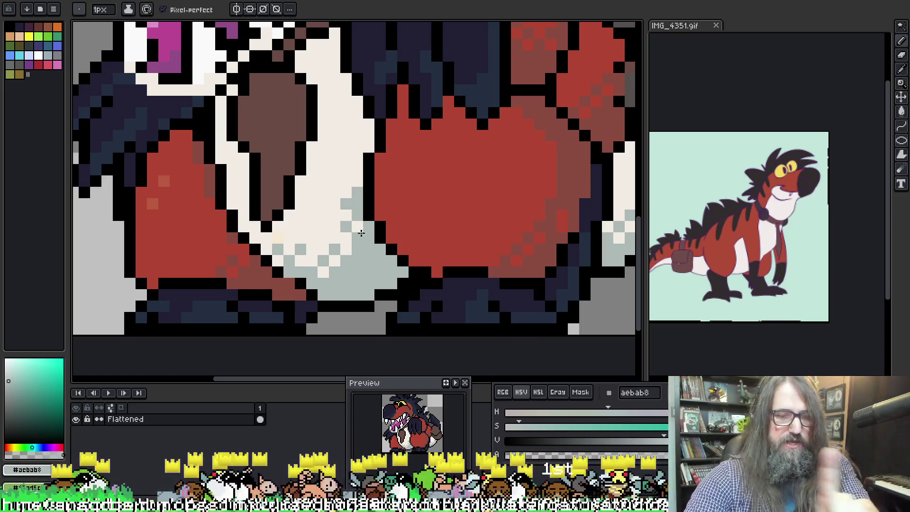
left_click(393, 237)
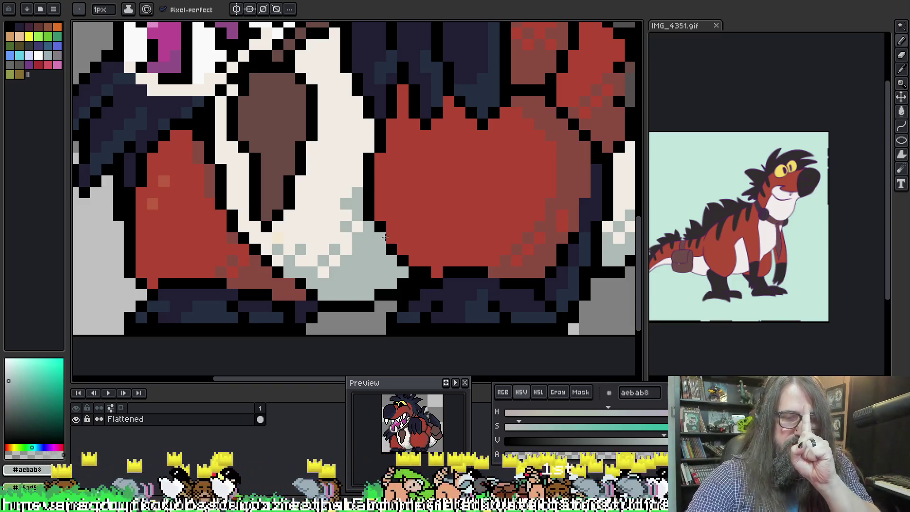
left_click(365, 158)
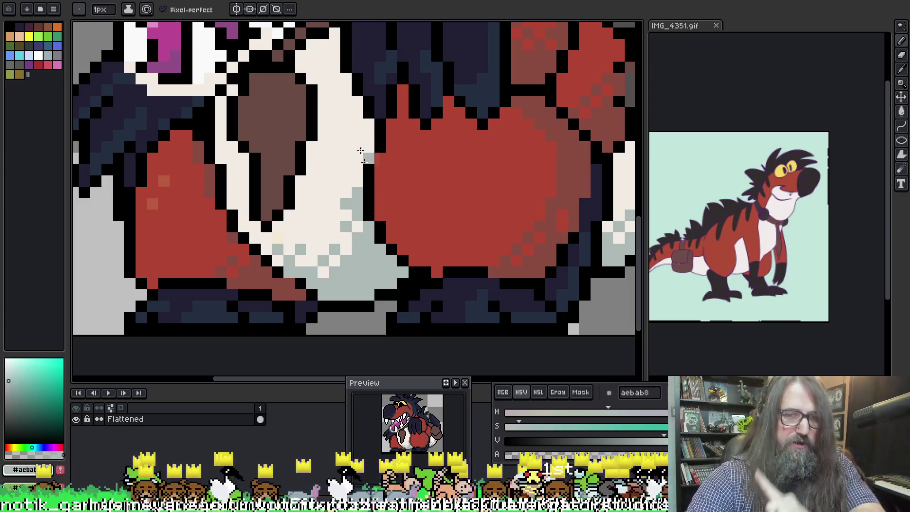
left_click(355, 237, "alt")
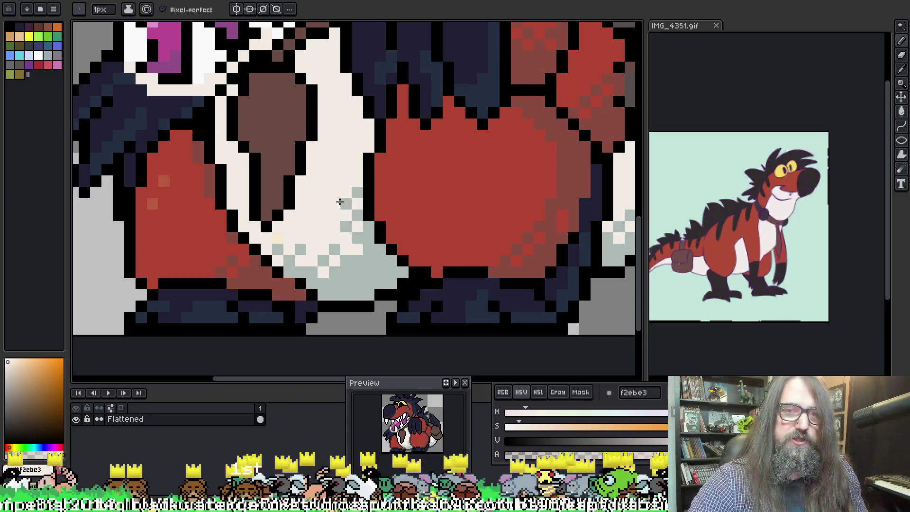
left_click_drag(346, 204, 346, 226)
left_click(359, 210, "alt")
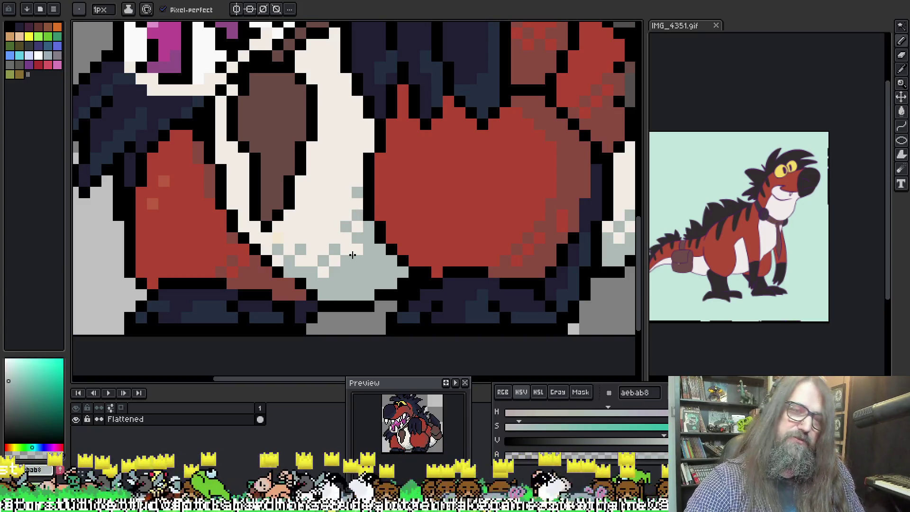
left_click(332, 262, "alt")
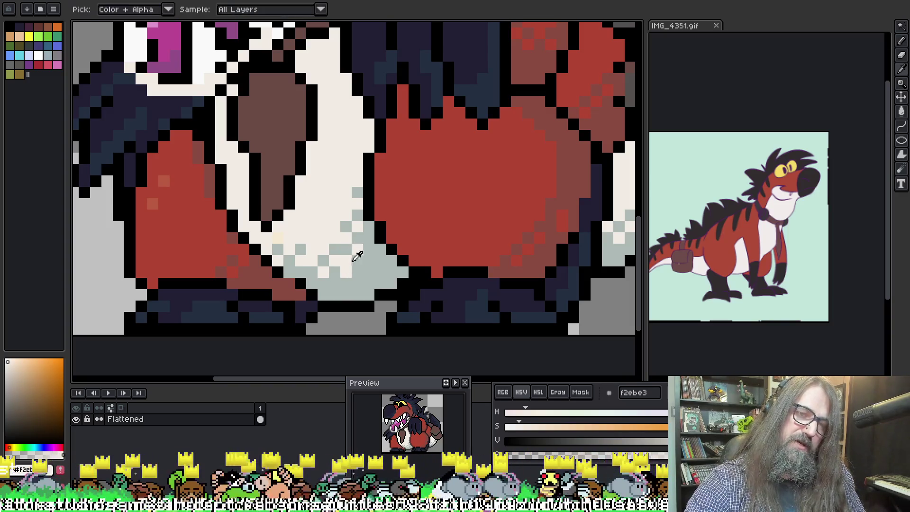
left_click(338, 270, "alt")
Repaint several lower-belly dither pixels cream, then add fresh grey dither pixels
key("alt")
left_click(337, 245, "alt")
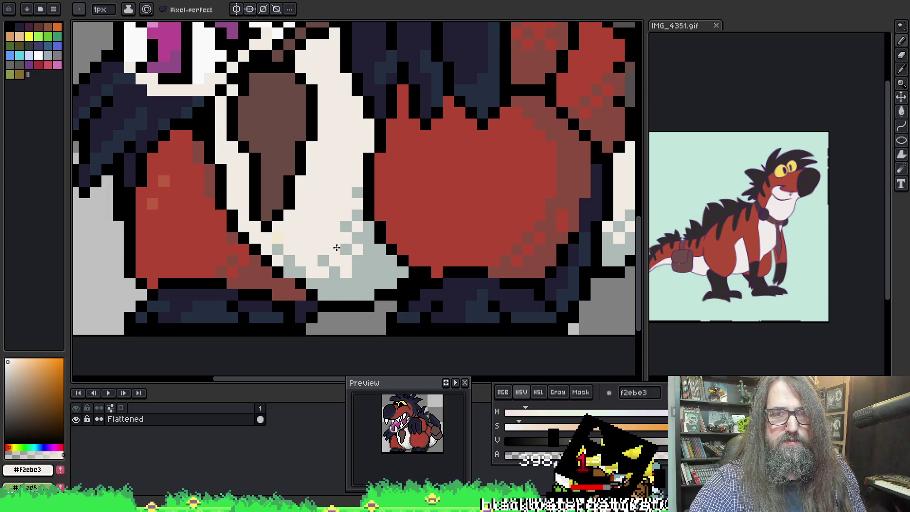
mouse_move(346, 217)
left_mouse_down()
mouse_move(358, 272)
mouse_move(321, 256)
mouse_move(335, 274)
mouse_move(321, 277)
left_mouse_up()
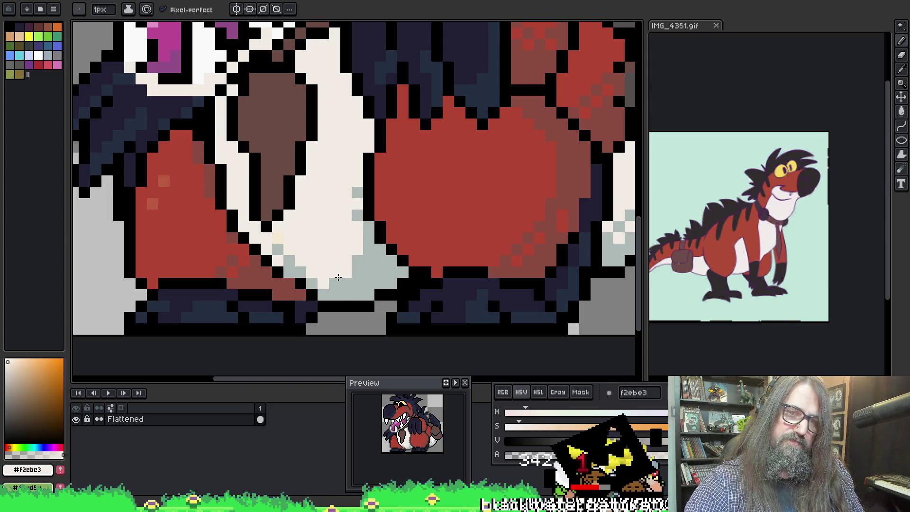
left_click(332, 280)
left_click(365, 260, "alt")
left_click(346, 252)
left_click(334, 271)
Dither grey and cream pixels into the lower left of the belly
key("ctrl")
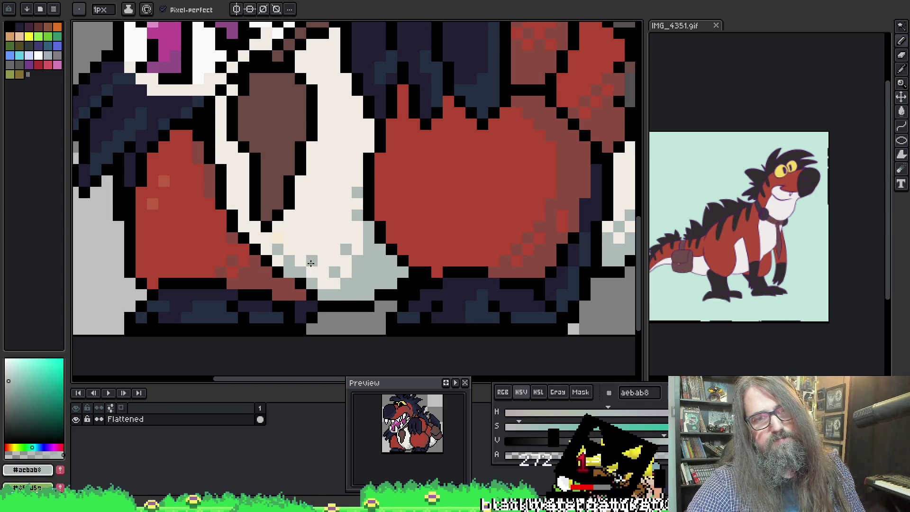
left_click(308, 265, "alt")
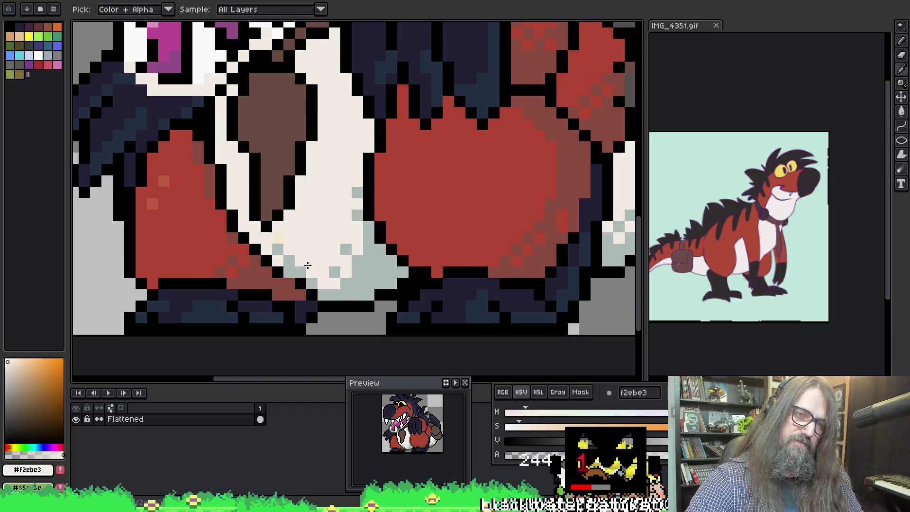
left_click(281, 253, "alt")
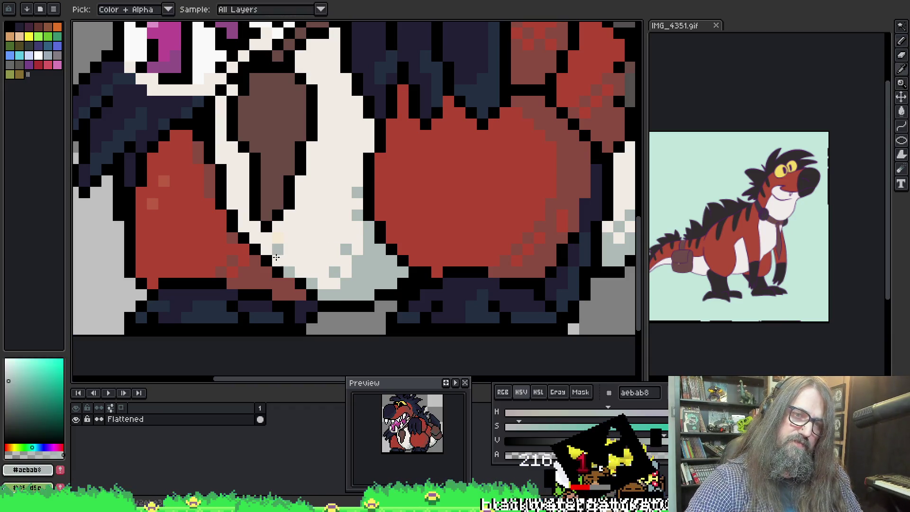
left_click(281, 246, "alt")
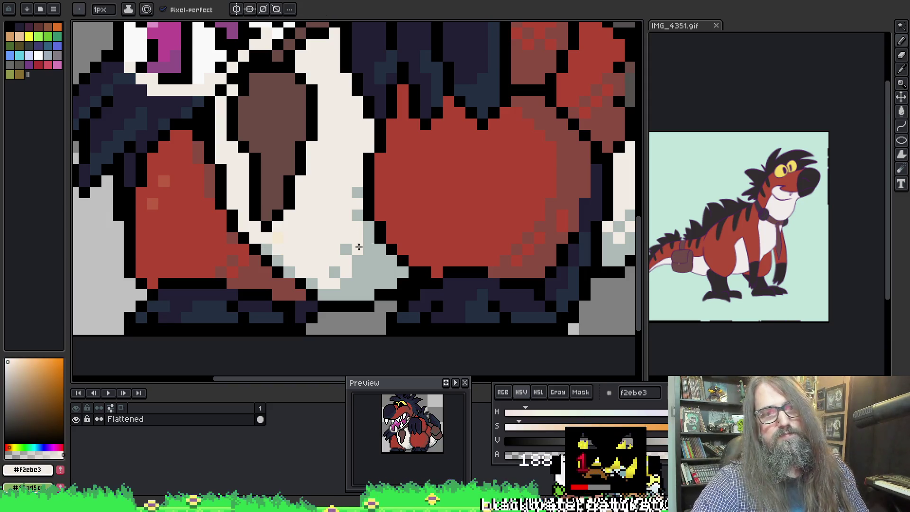
left_click(299, 271, "alt")
left_click(305, 247)
scroll(305, 247, "down", 4)
scroll(275, 227, "up", 2)
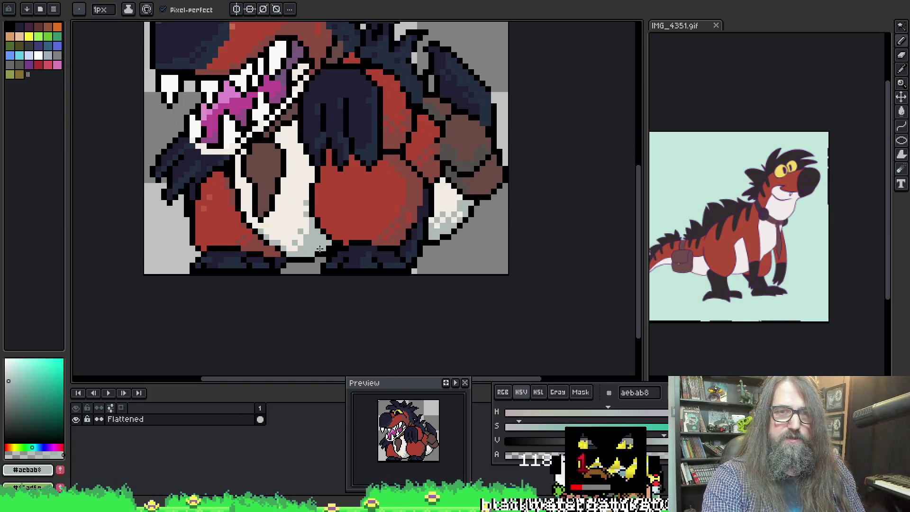
Shade the belly's left and upper-right edges with light grey strokes
left_click(300, 204, "alt")
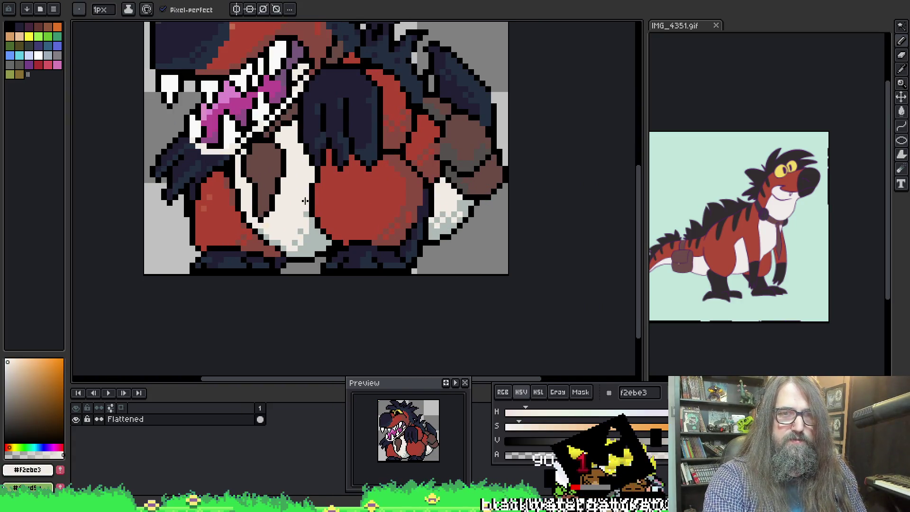
key("alt")
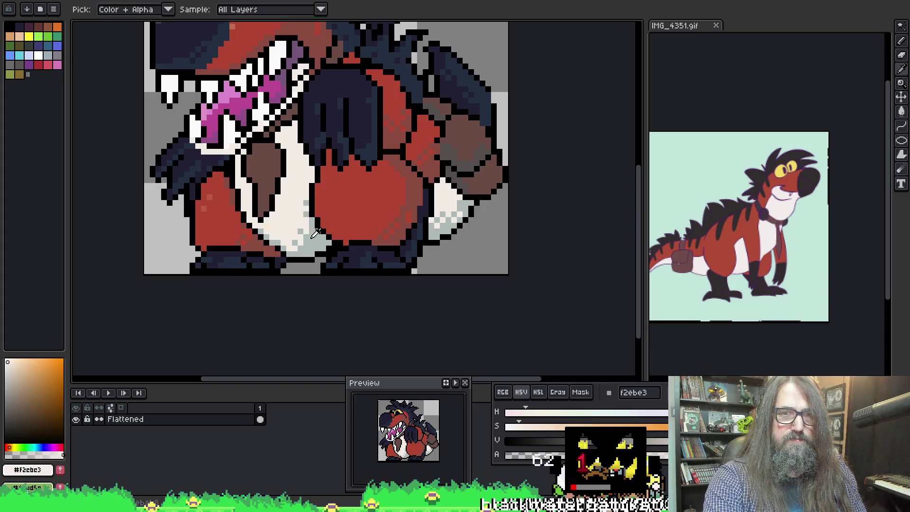
left_click(299, 210, "alt")
scroll(308, 197, "up", 2)
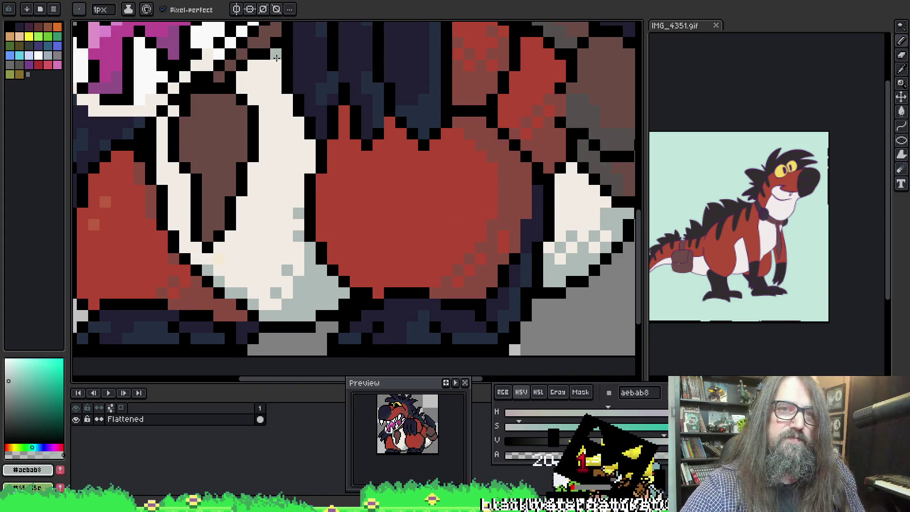
mouse_move(276, 63)
left_mouse_down()
mouse_move(242, 88)
mouse_move(264, 127)
mouse_move(265, 156)
mouse_move(232, 234)
left_mouse_up()
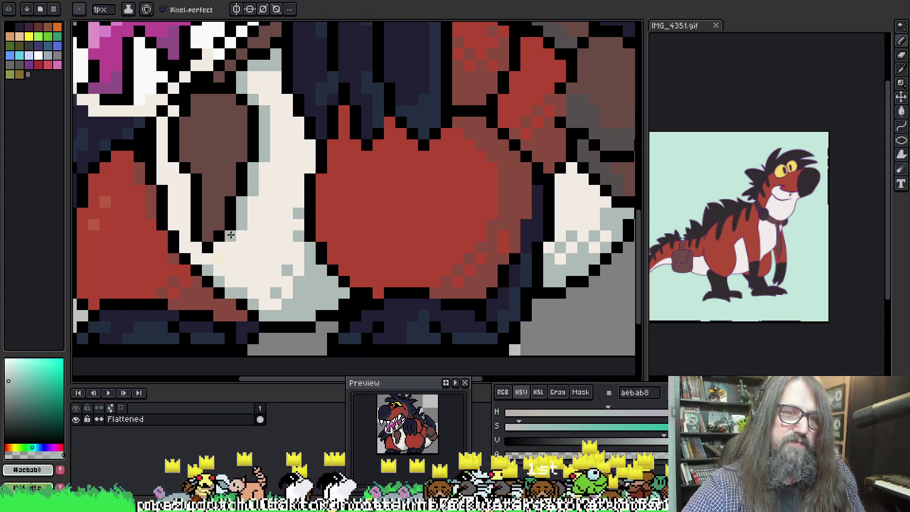
left_click_drag(275, 99, 317, 156)
left_click(310, 145)
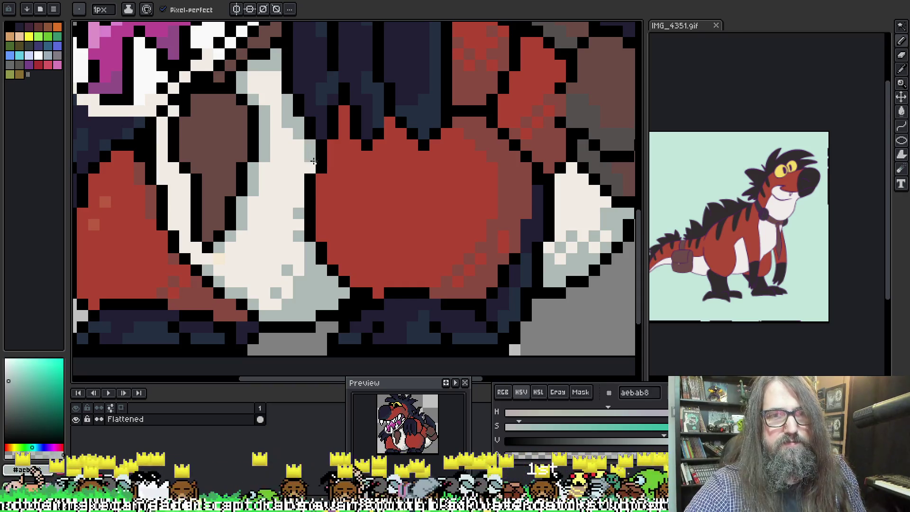
scroll(327, 110, "down", 5)
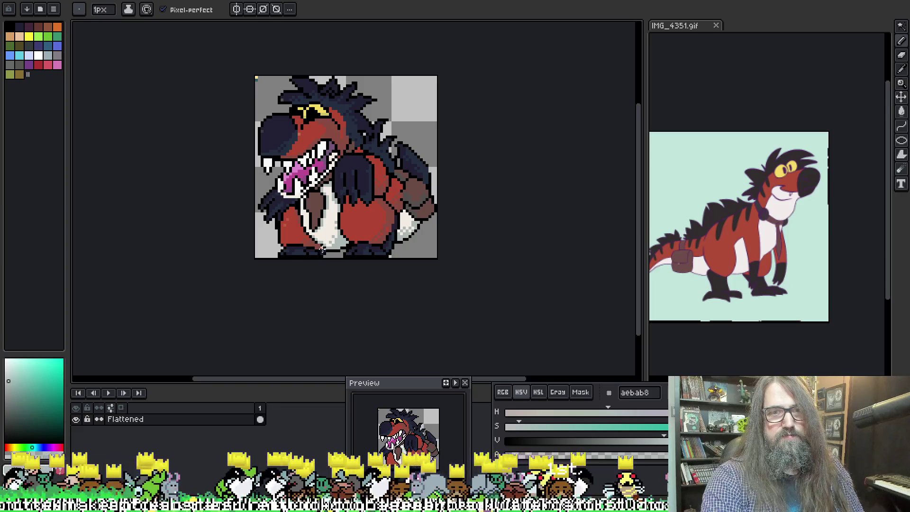
scroll(292, 216, "up", 3)
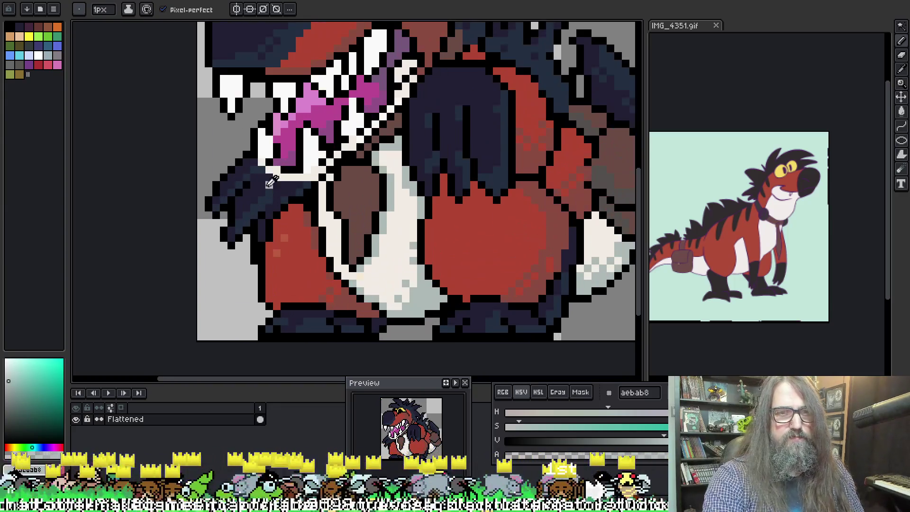
Pick the dark navy 222034 from the dinosaur's left hand
left_click(266, 179, "alt")
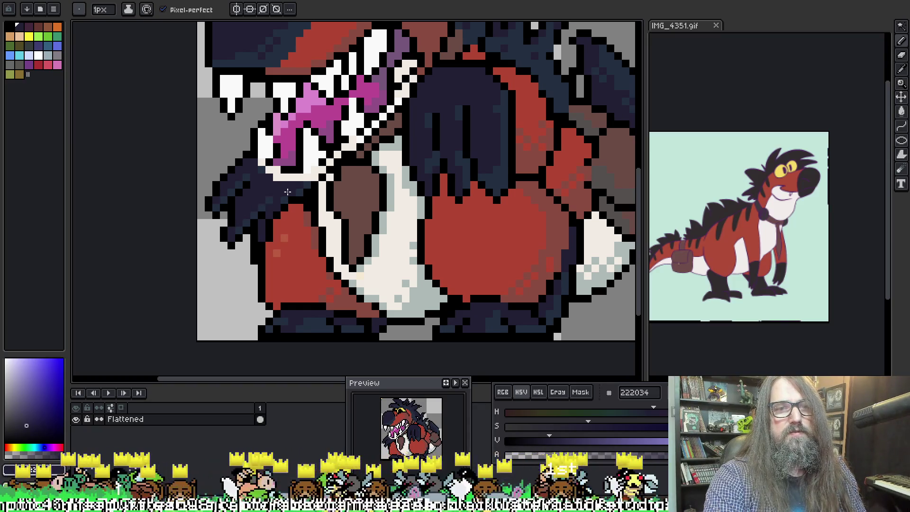
scroll(288, 192, "down", 2)
mouse_move(362, 111)
left_mouse_down()
mouse_move(327, 144)
mouse_move(351, 151)
left_mouse_up()
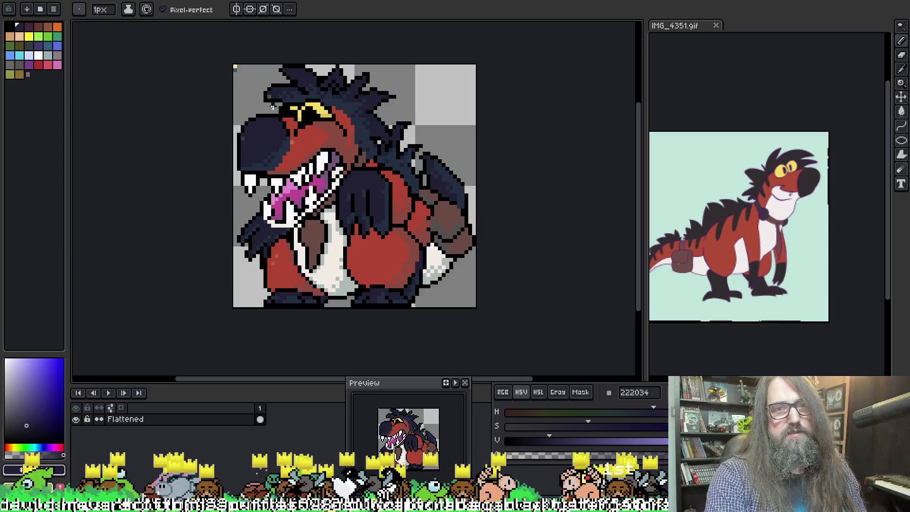
Paint a dark grey 403a42 highlight across the snout's upper left, undoing part of it
scroll(272, 107, "up", 2)
scroll(272, 106, "down", 1)
scroll(273, 106, "up", 1)
left_click(241, 148, "alt")
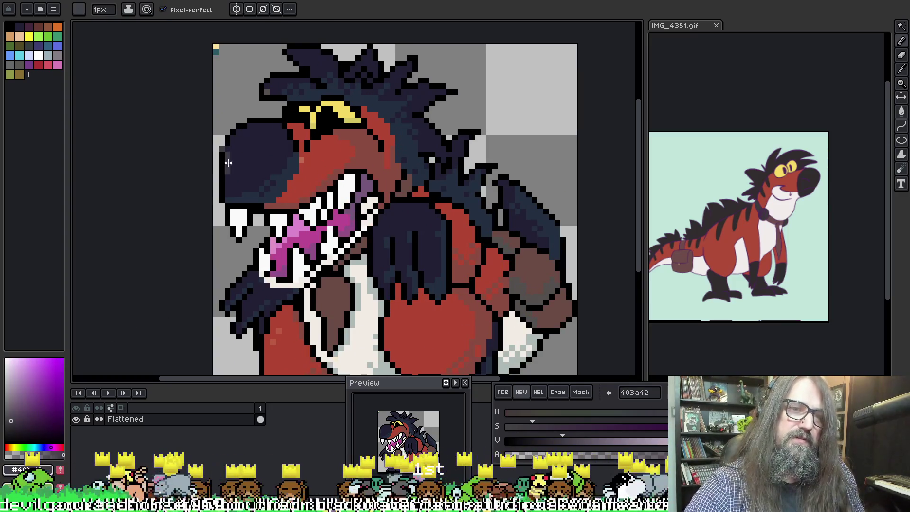
left_click_drag(260, 131, 230, 157)
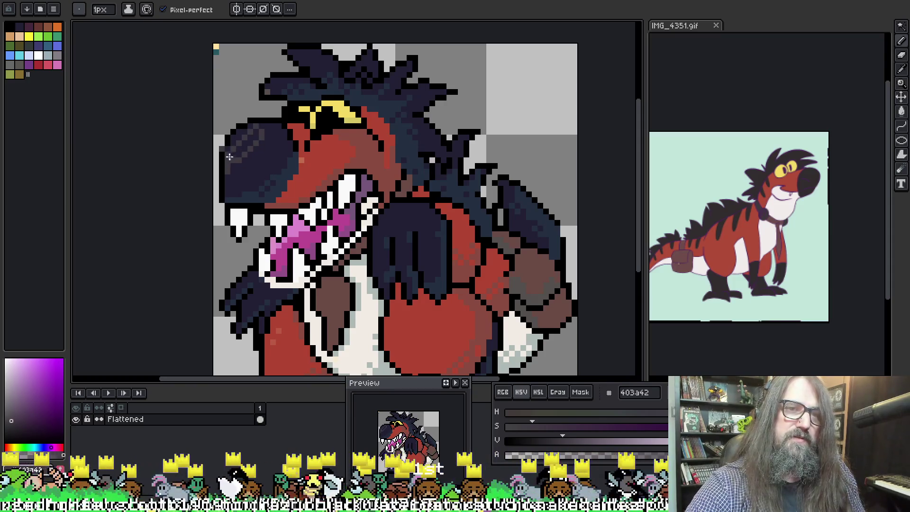
key("ctrl+z")
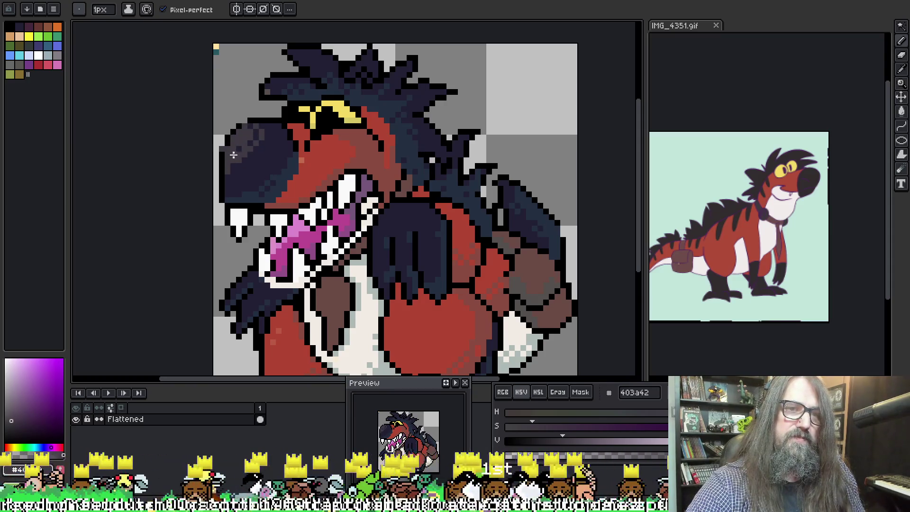
left_click(244, 121, "alt")
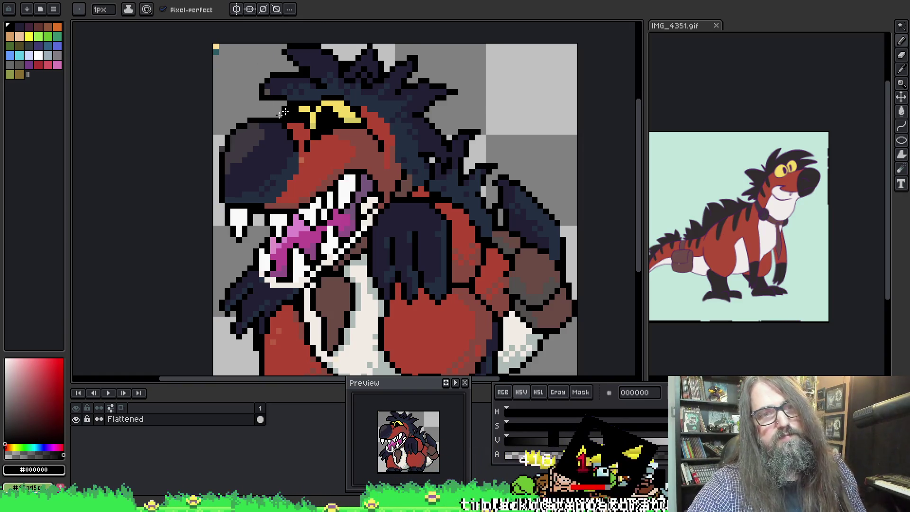
left_click(247, 142, "alt")
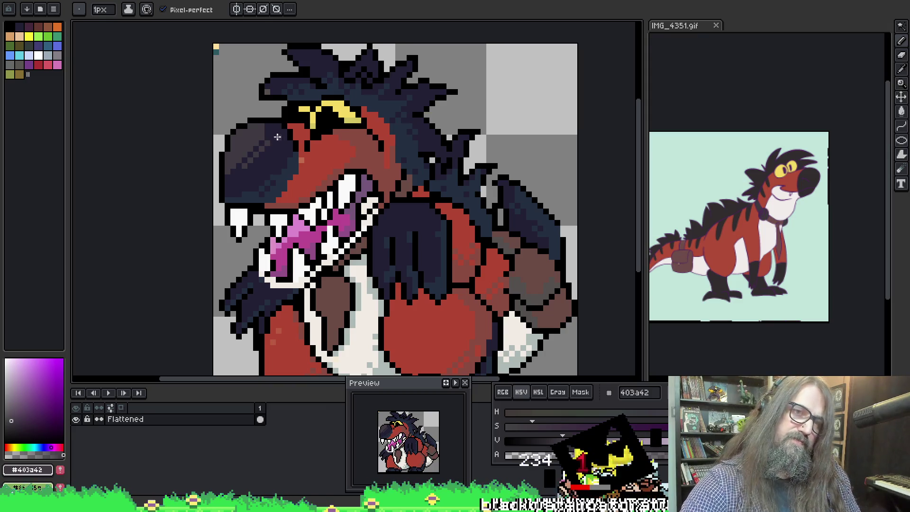
left_click(279, 135, "alt")
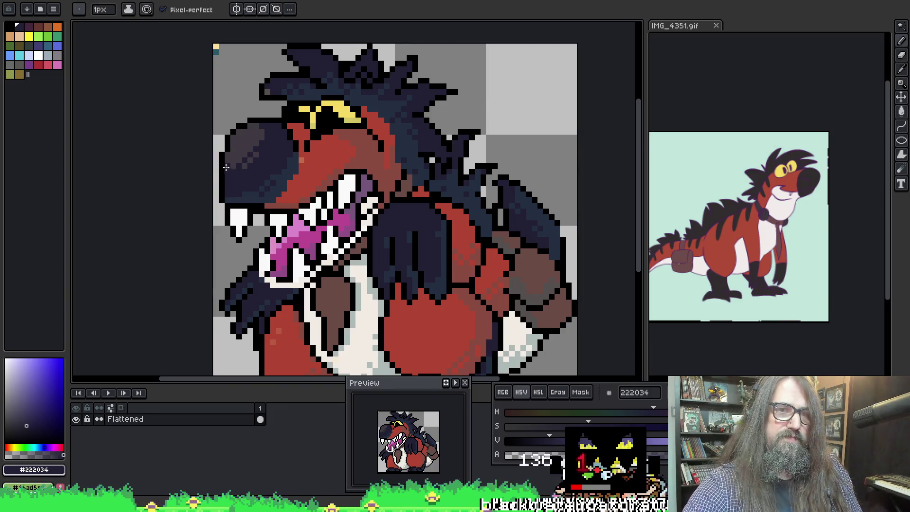
Draw a grey-brown 5a504e highlight along the top edge of the head spikes
scroll(393, 59, "down", 2)
scroll(321, 138, "up", 3)
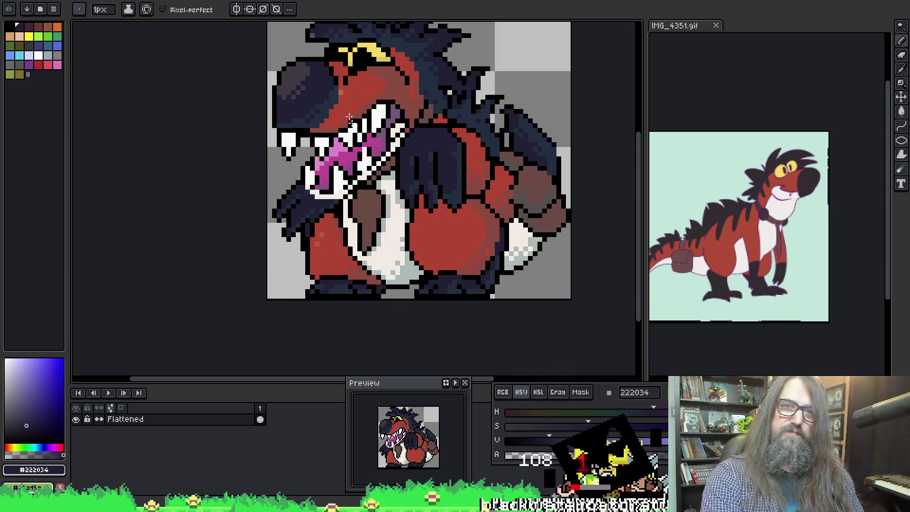
scroll(304, 133, "down", 2)
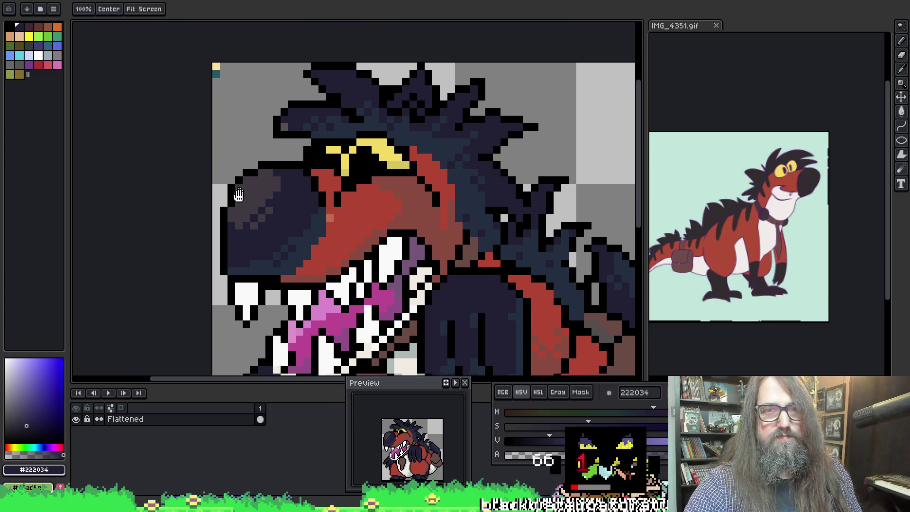
left_click(283, 131, "alt")
left_click_drag(290, 117, 325, 116)
mouse_move(319, 80)
left_mouse_down()
mouse_move(355, 80)
mouse_move(396, 111)
mouse_move(409, 86)
left_mouse_up()
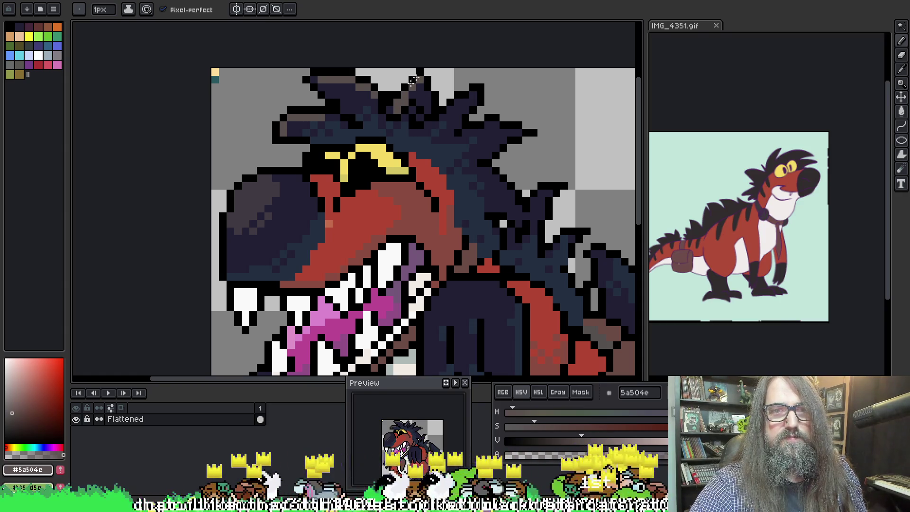
Paint grey-brown #5a504e highlights along the dark hair spikes on the head
left_click(369, 93)
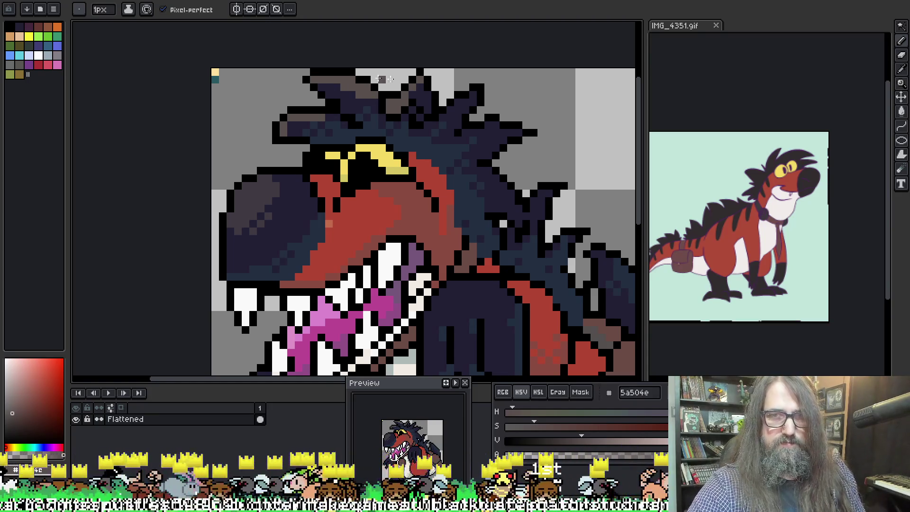
left_click_drag(398, 59, 360, 53)
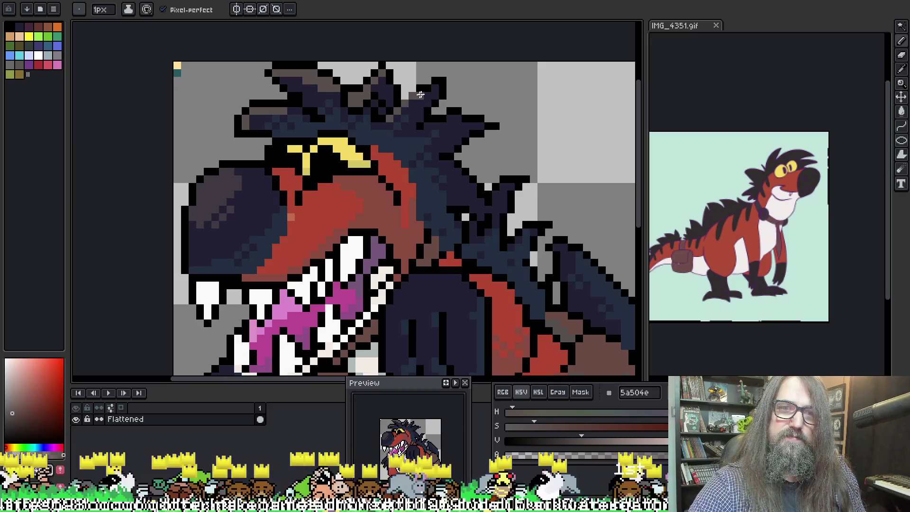
left_click_drag(396, 113, 433, 83)
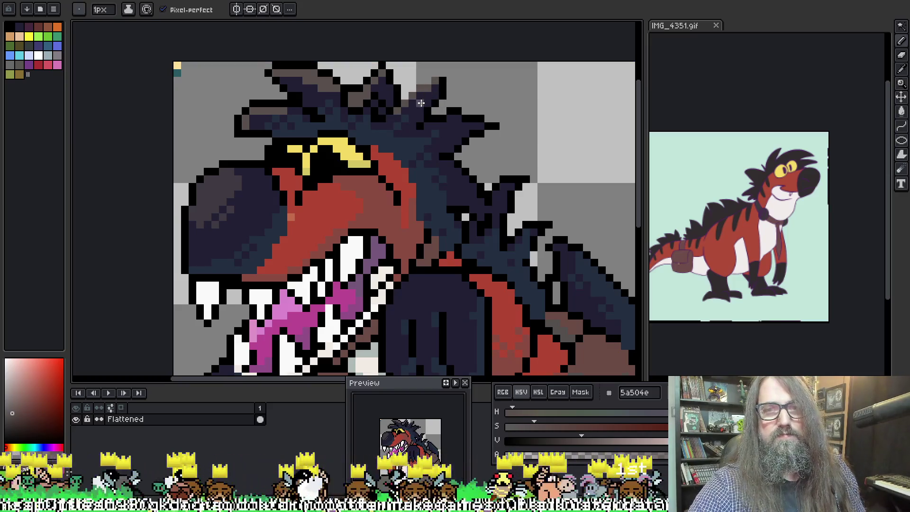
left_click_drag(435, 128, 430, 133)
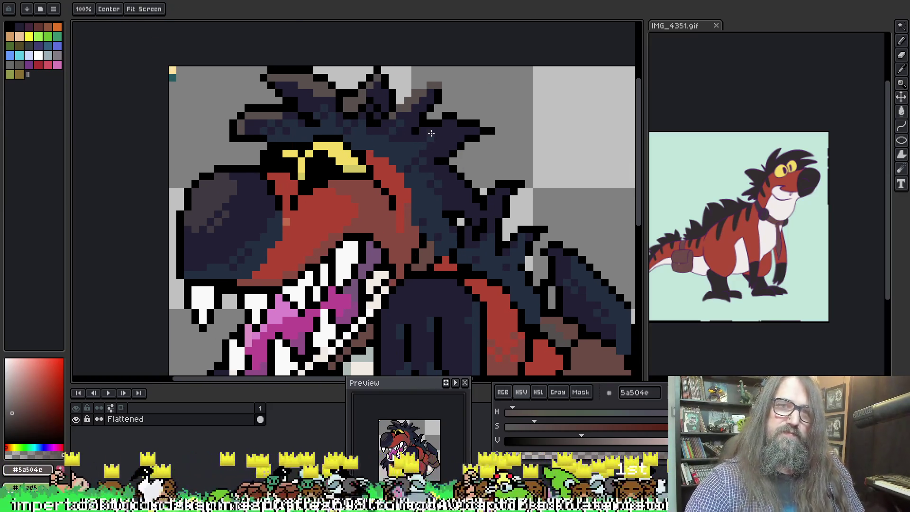
scroll(430, 133, "down", 4)
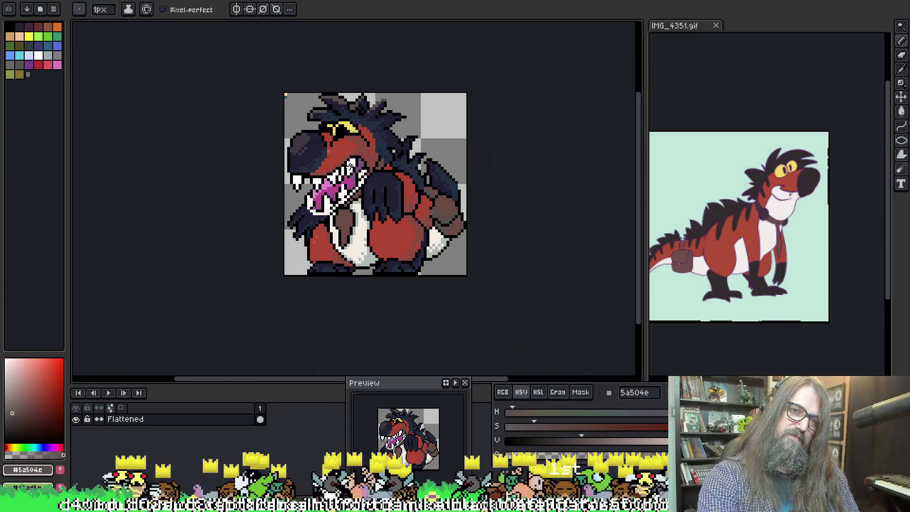
scroll(340, 143, "up", 4)
scroll(356, 110, "down", 3)
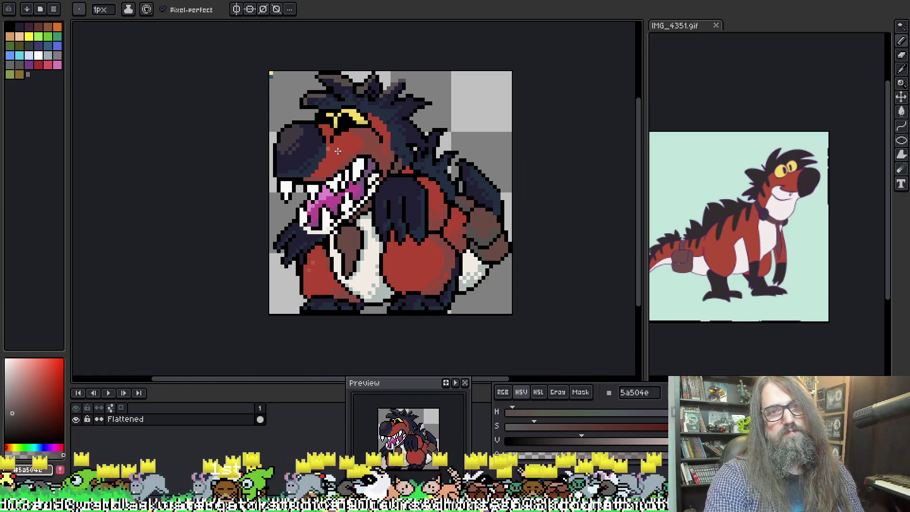
scroll(337, 151, "up", 2)
Sample the body red #b14633 from the dinosaur's face
left_click(327, 132, "alt")
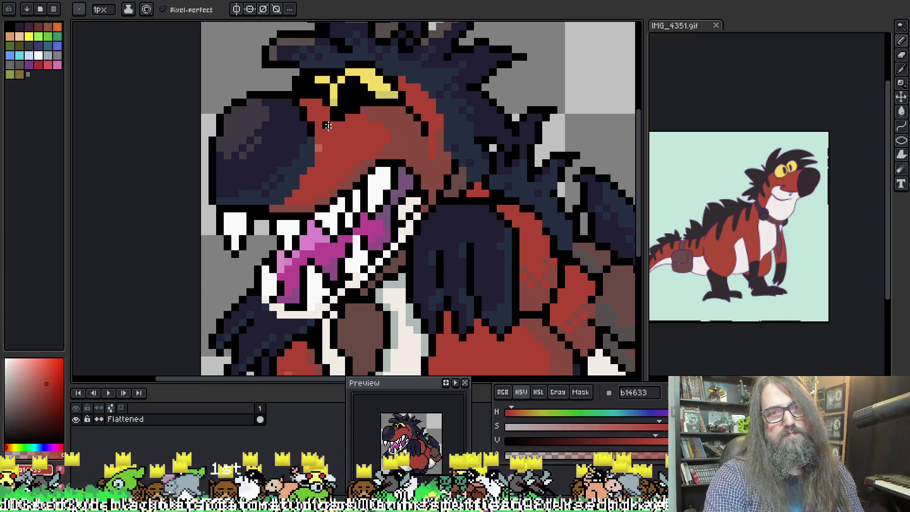
scroll(328, 130, "down", 3)
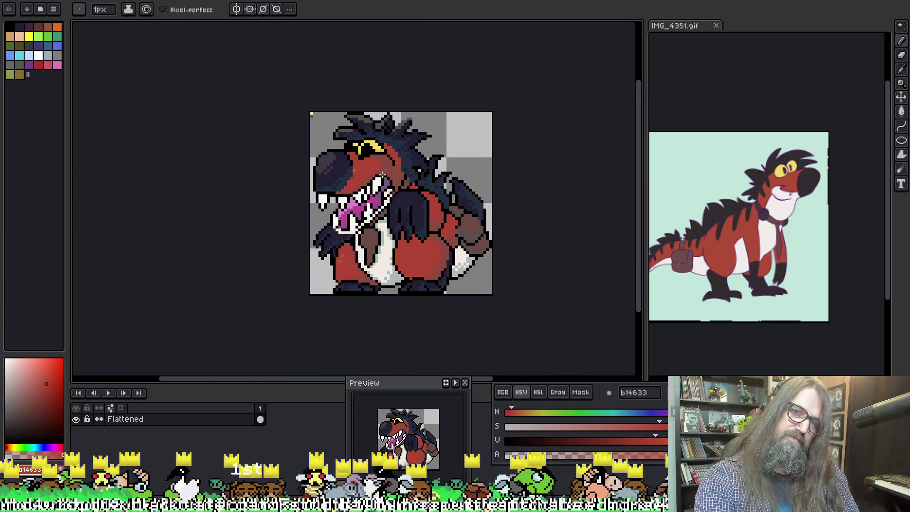
scroll(360, 162, "up", 2)
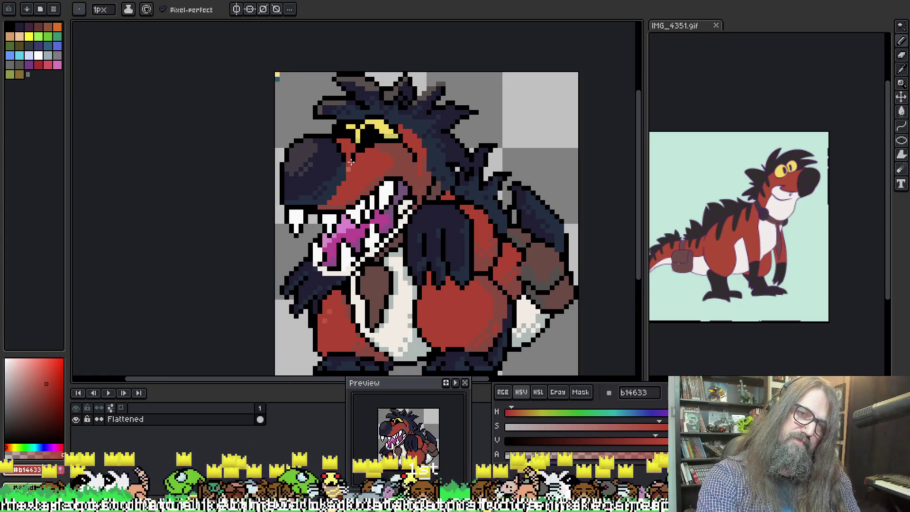
scroll(382, 184, "down", 3)
scroll(370, 158, "up", 5)
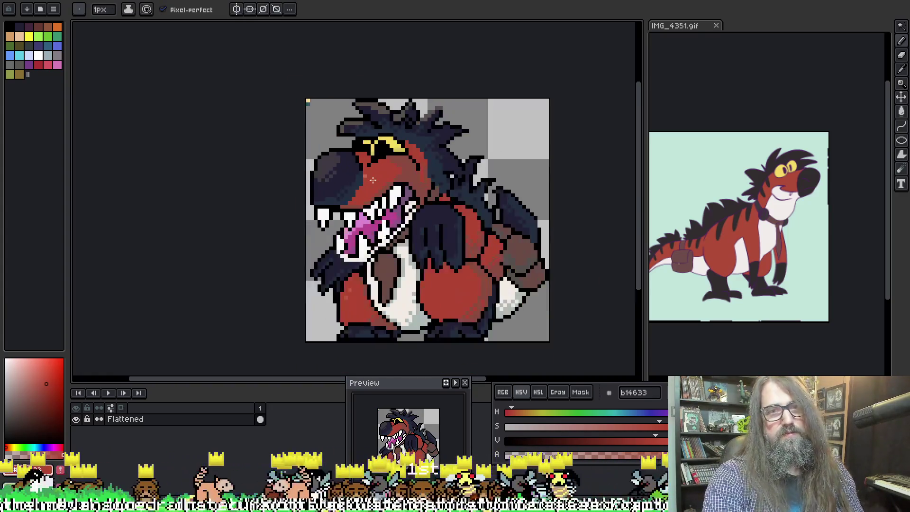
scroll(377, 169, "down", 2)
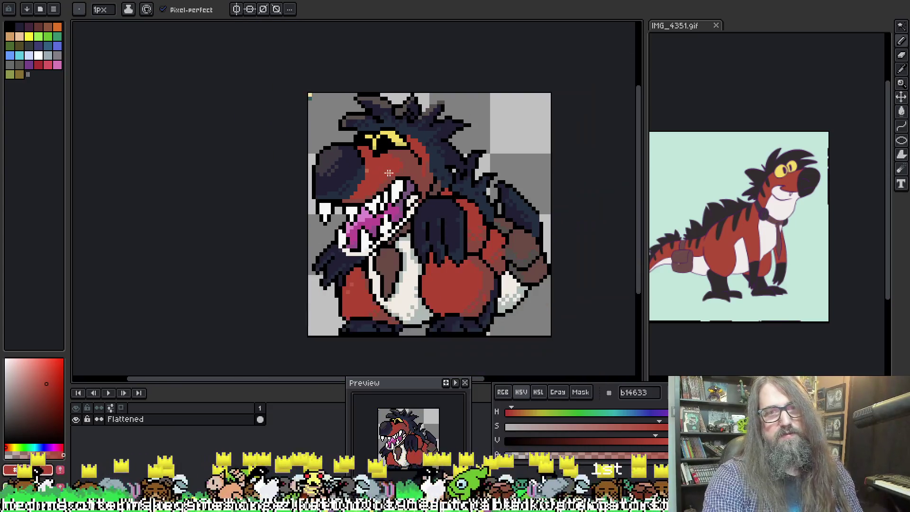
scroll(434, 121, "up", 1)
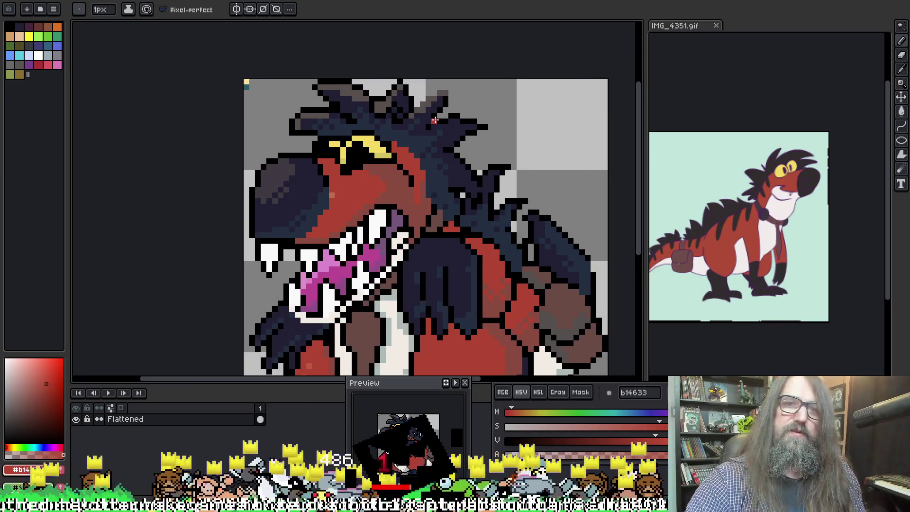
scroll(435, 121, "down", 1)
left_click(436, 123, "alt")
scroll(437, 125, "up", 1)
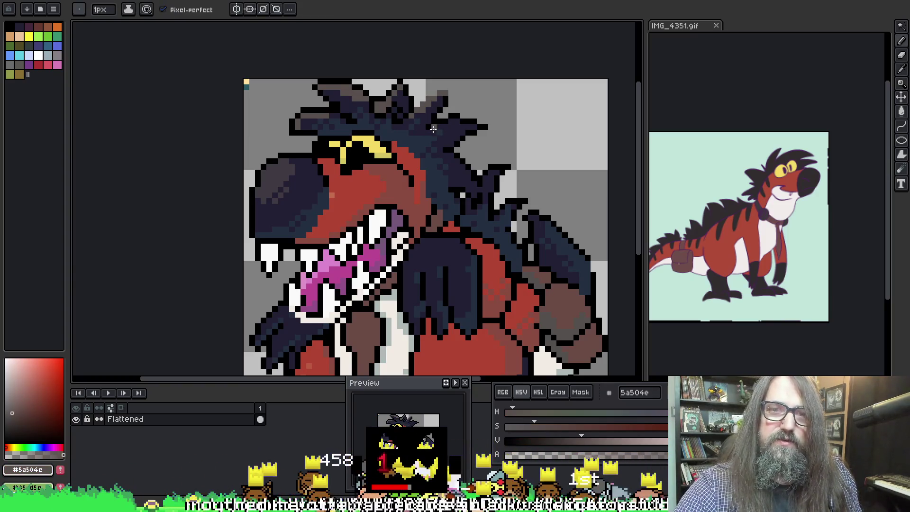
key("alt")
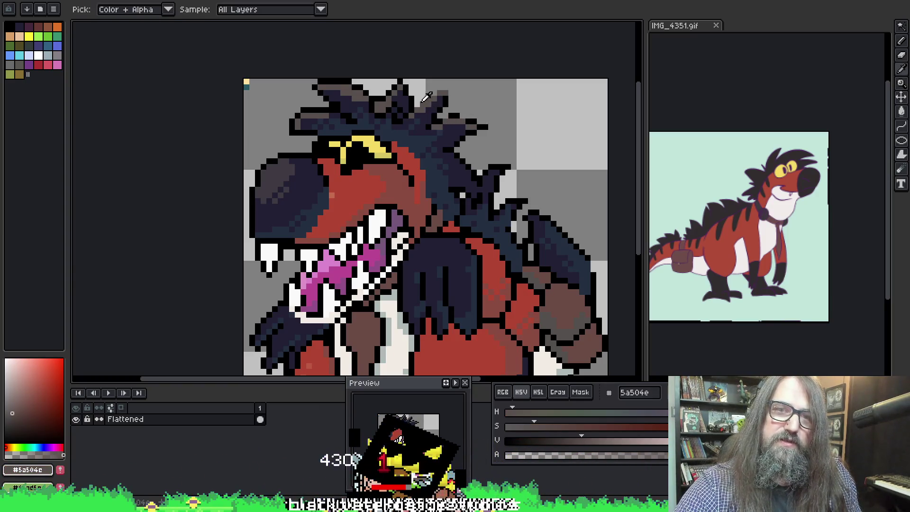
left_click(423, 103, "alt")
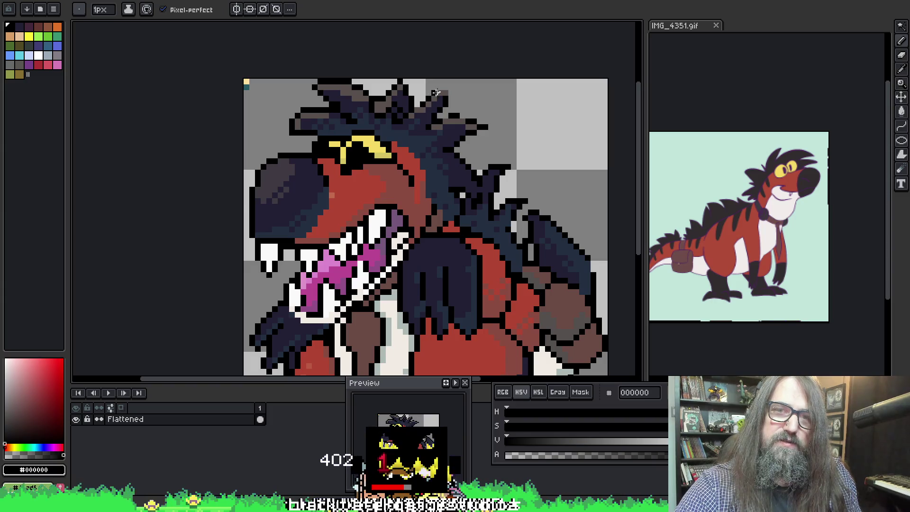
key("alt")
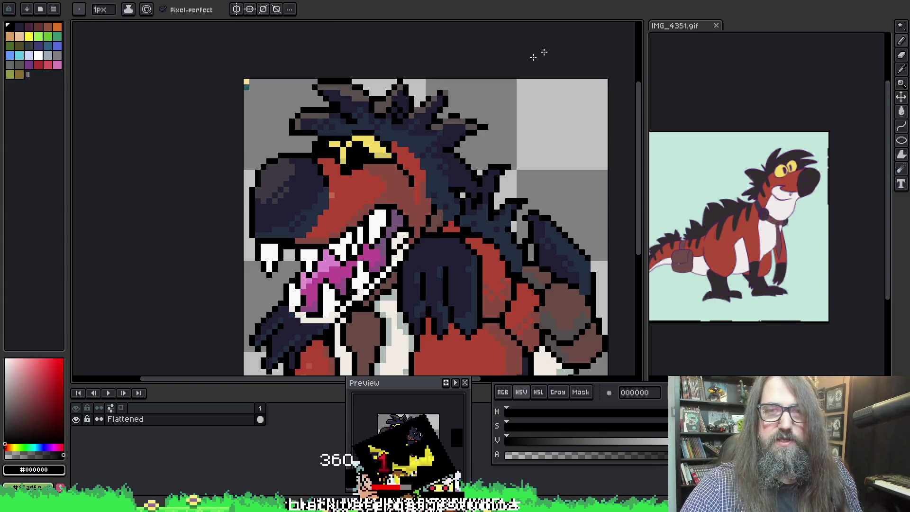
key("alt")
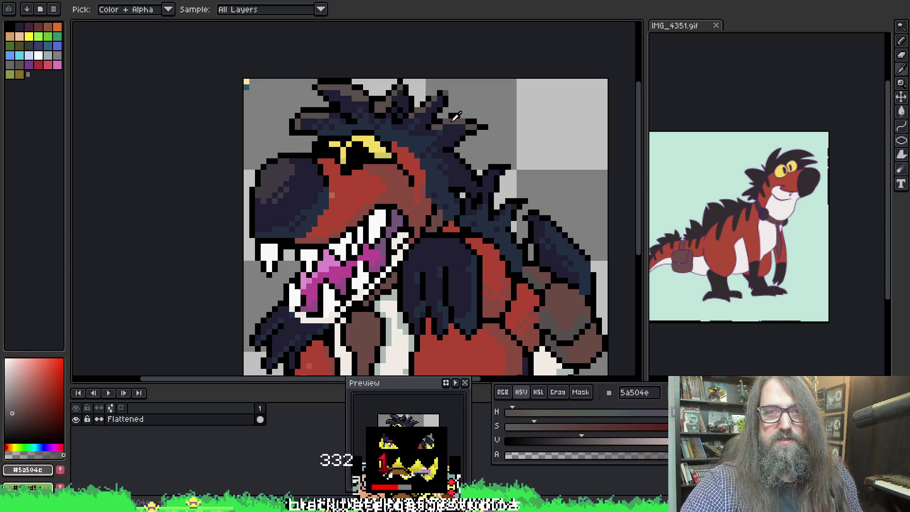
left_click(461, 123, "alt")
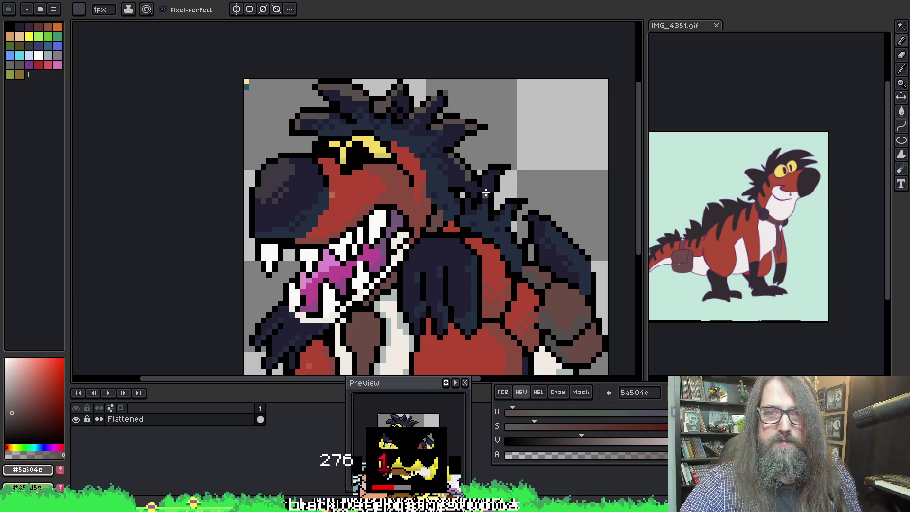
left_click_drag(486, 177, 478, 154)
left_click_drag(506, 181, 473, 161)
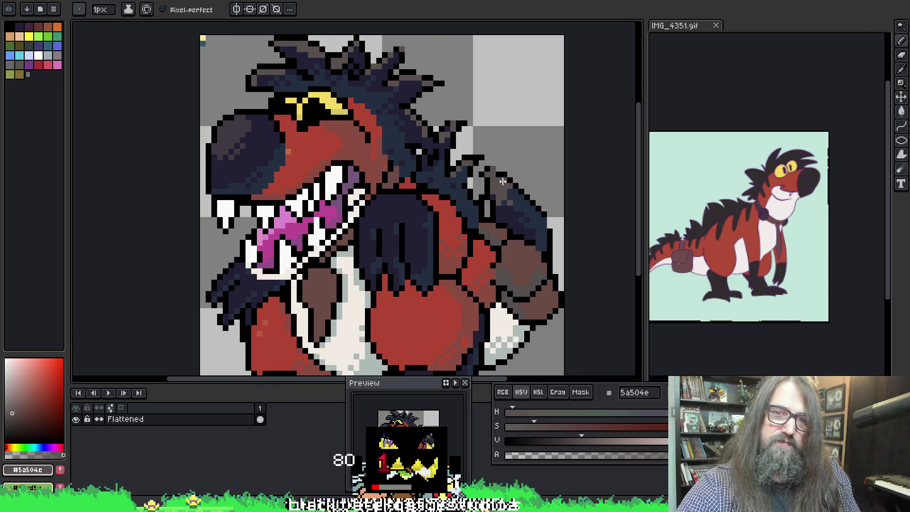
scroll(391, 150, "down", 1)
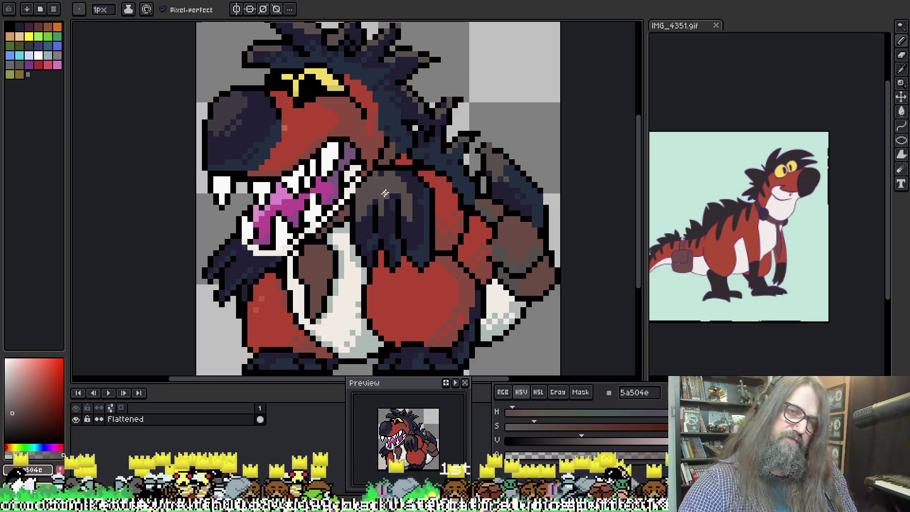
Draw short vertical navy #222034 streaks up into the grey-brown top of the front arm
left_click(365, 209, "alt")
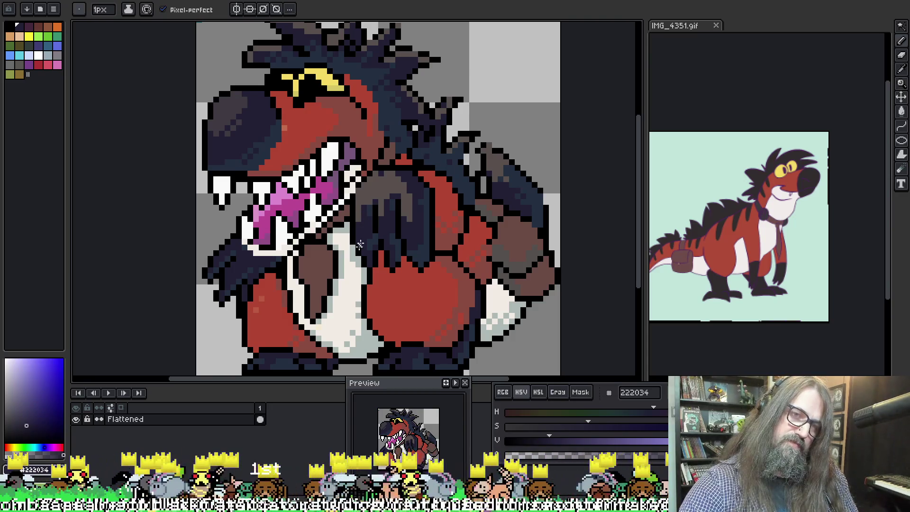
left_click_drag(411, 190, 411, 221)
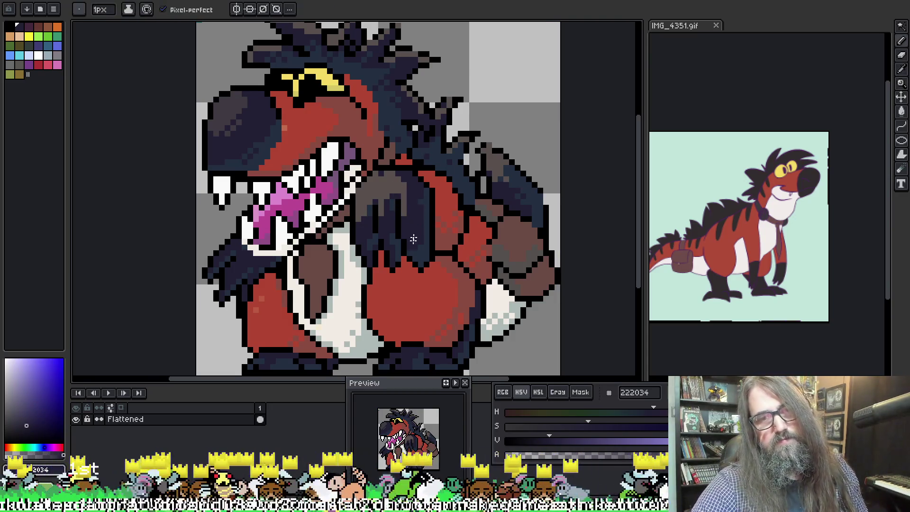
left_click(395, 194, "alt")
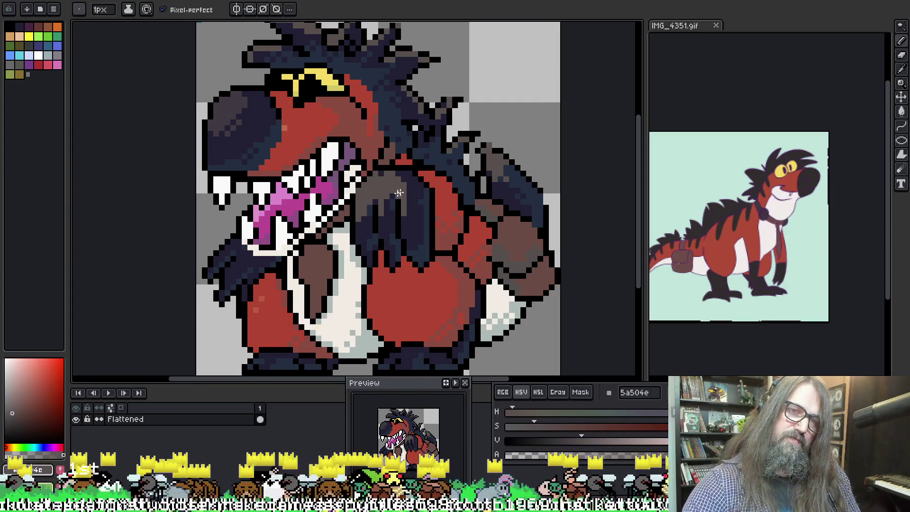
left_click(383, 200, "alt")
left_click_drag(361, 221, 364, 189)
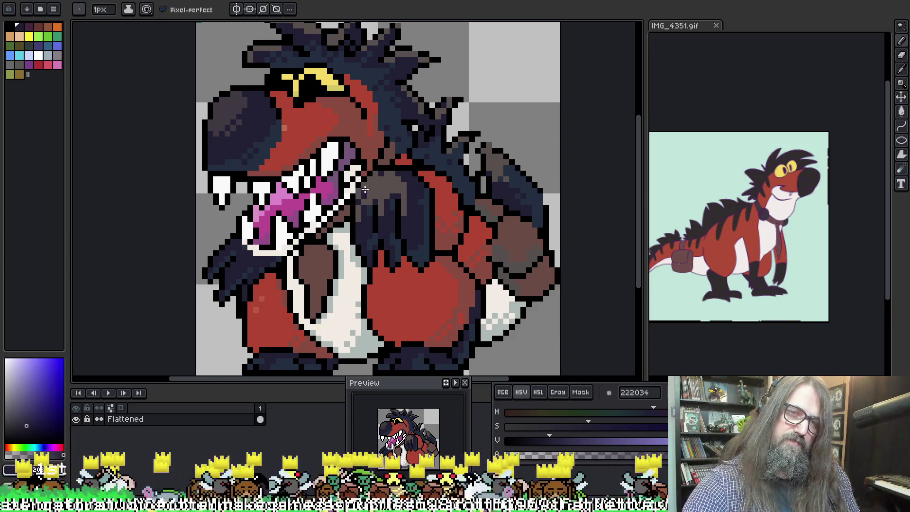
left_click_drag(363, 225, 369, 189)
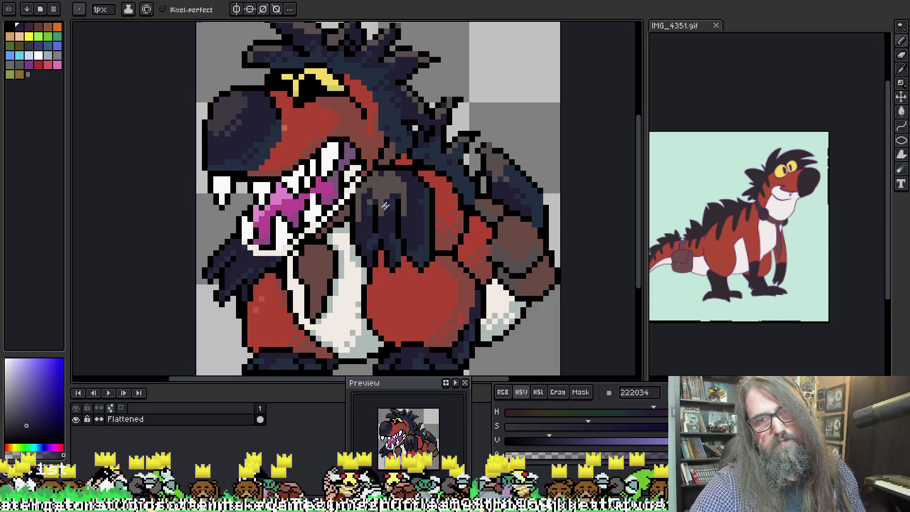
left_click_drag(384, 220, 383, 191)
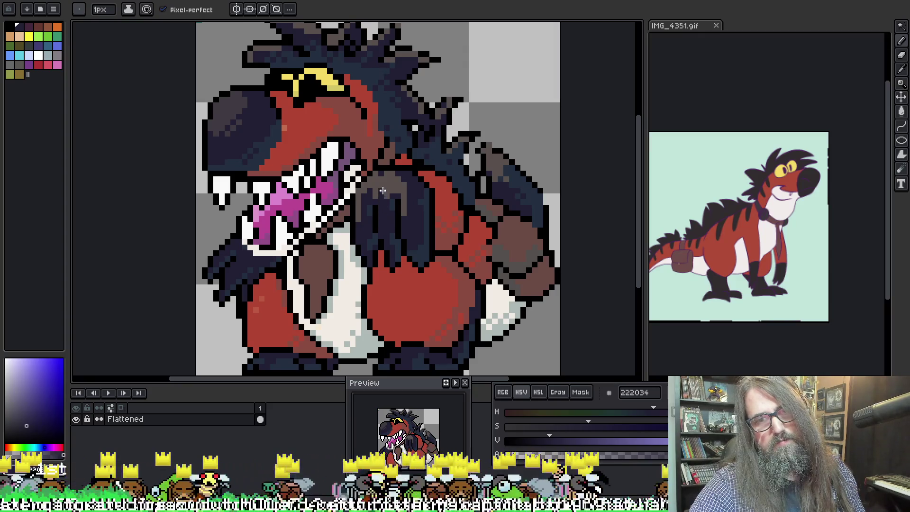
left_click(400, 185, "alt")
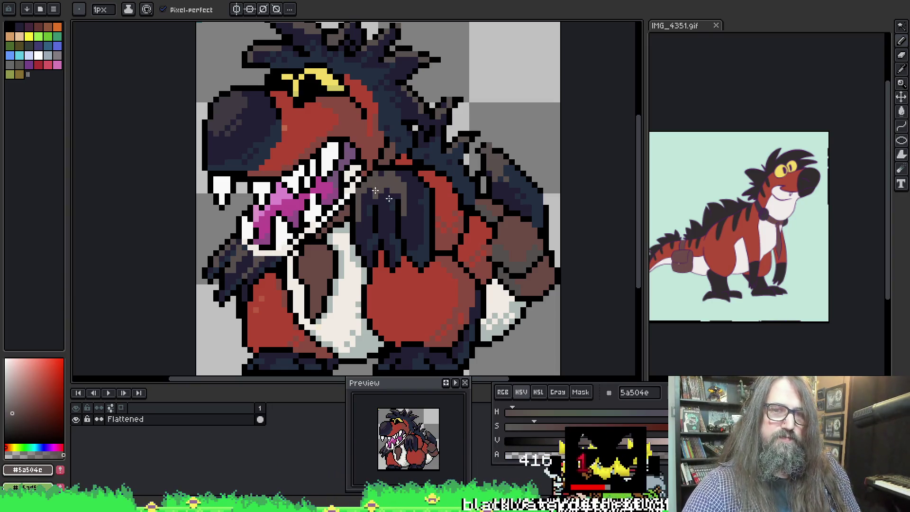
Sample the cream, light grey, dark grey #403a42 and grey-brown shades, ending on navy #222034
left_click_drag(374, 189, 376, 171)
left_click(373, 317, "alt")
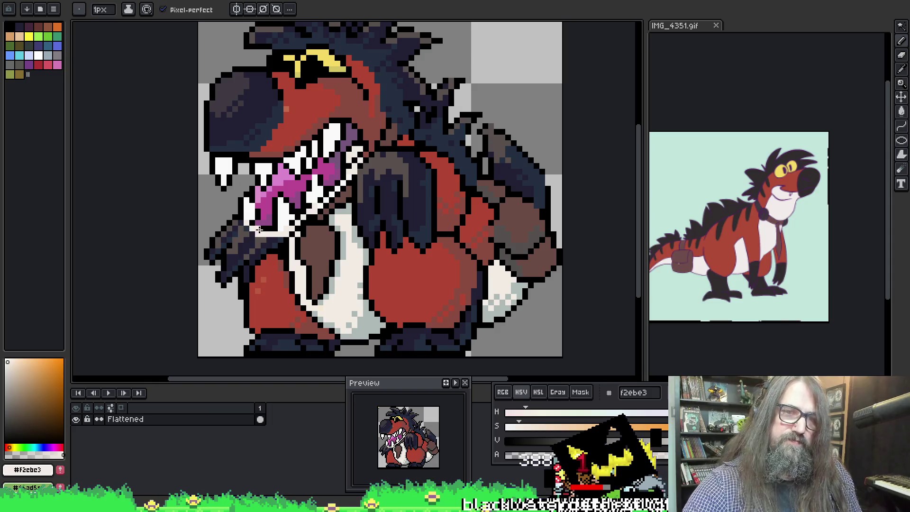
left_click(351, 164, "alt")
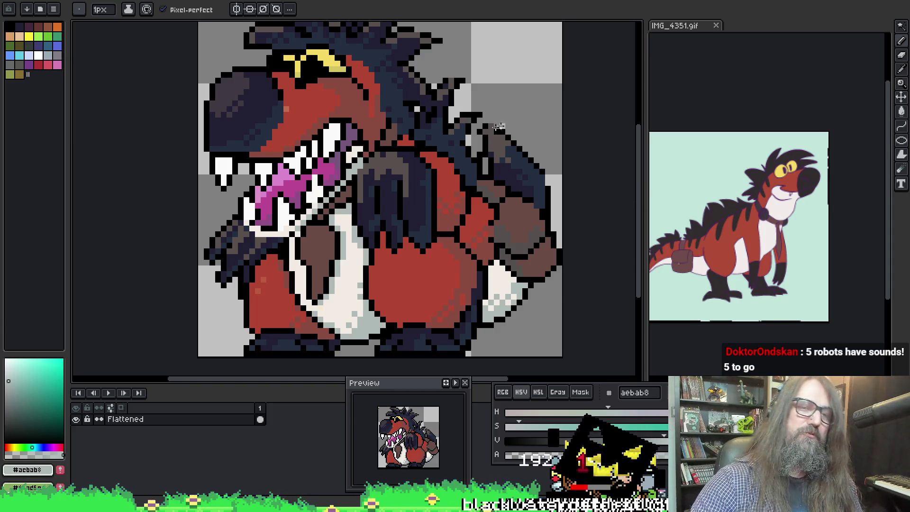
left_click(238, 78, "alt")
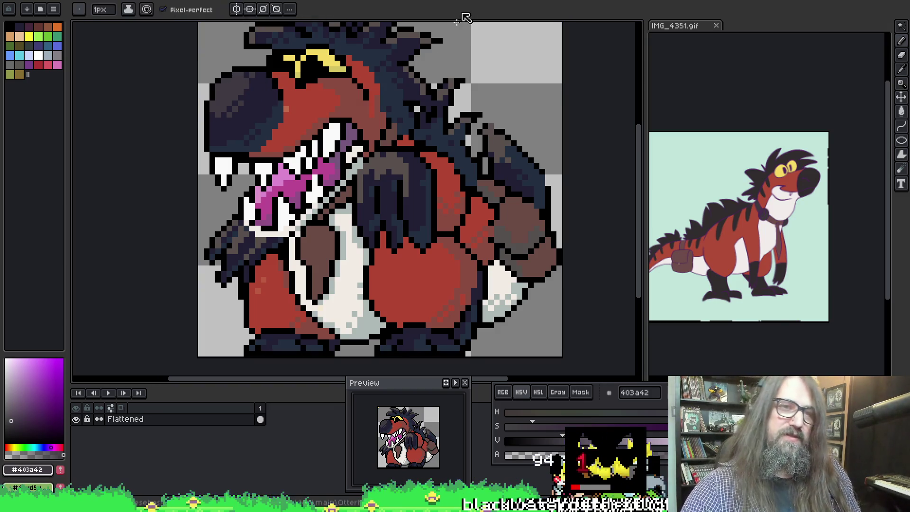
scroll(425, 93, "up", 1)
scroll(426, 93, "down", 1)
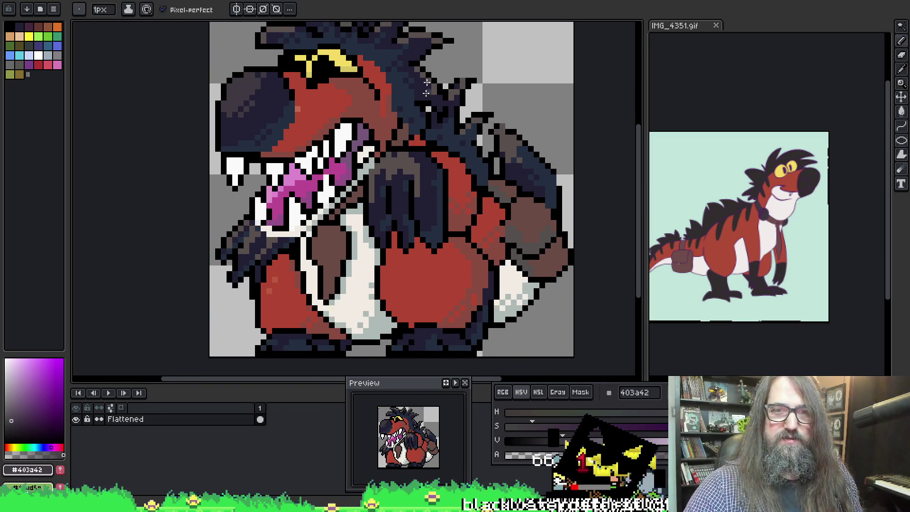
scroll(426, 94, "down", 1)
left_click(416, 138, "alt")
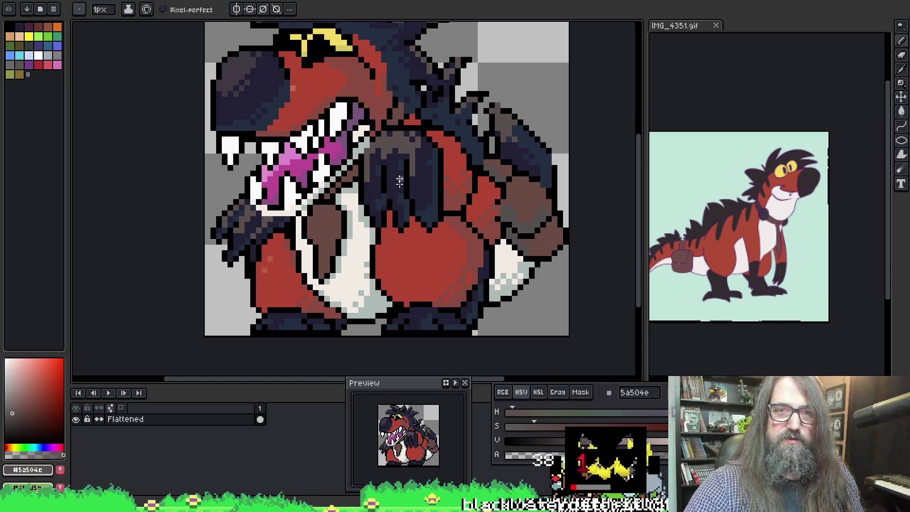
left_click(421, 159, "alt")
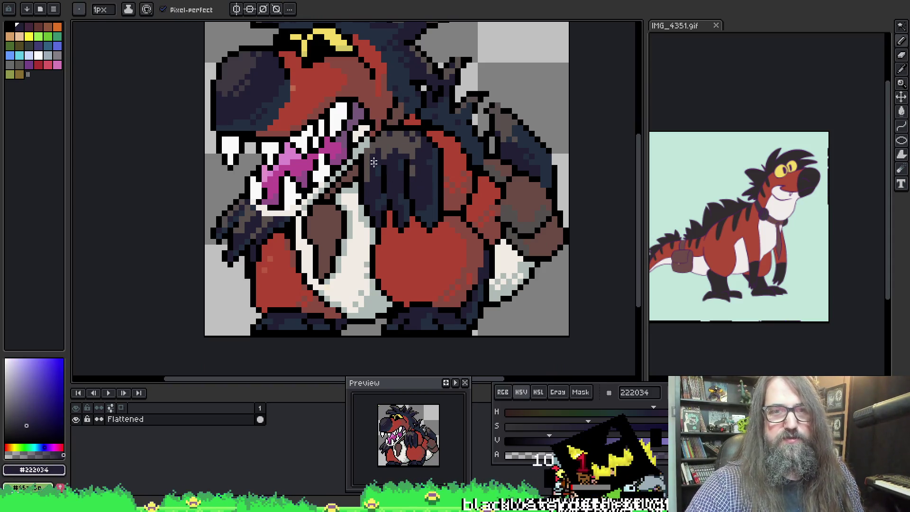
Repaint grey-brown pixels on the front arm's top in dark navy
scroll(424, 204, "down", 1)
scroll(426, 197, "up", 1)
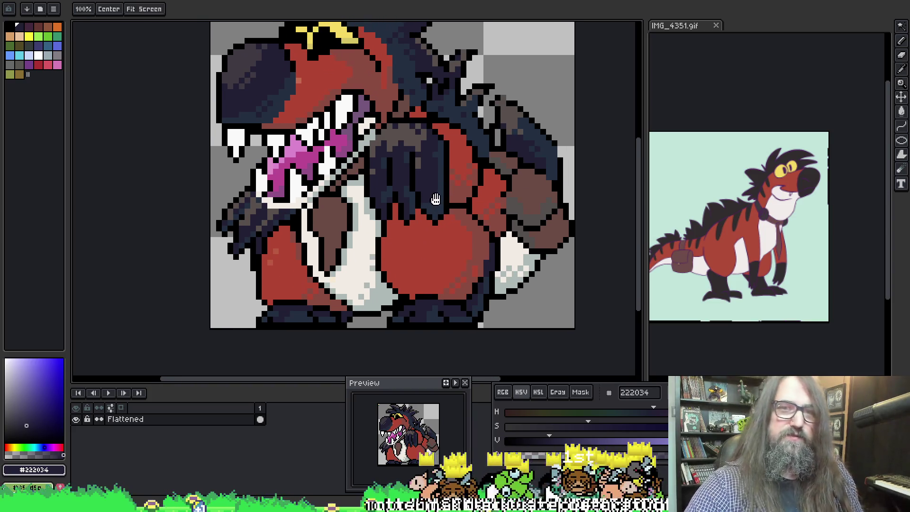
scroll(442, 188, "up", 4)
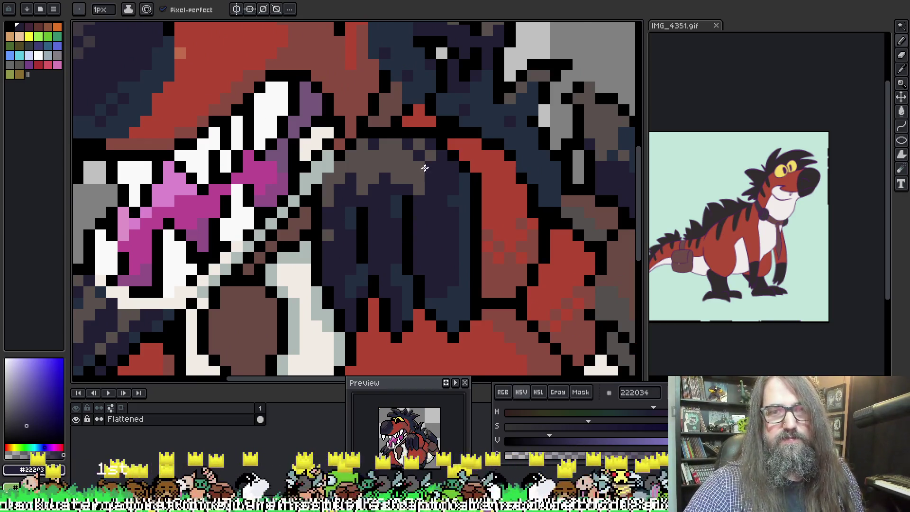
left_click_drag(361, 176, 384, 187)
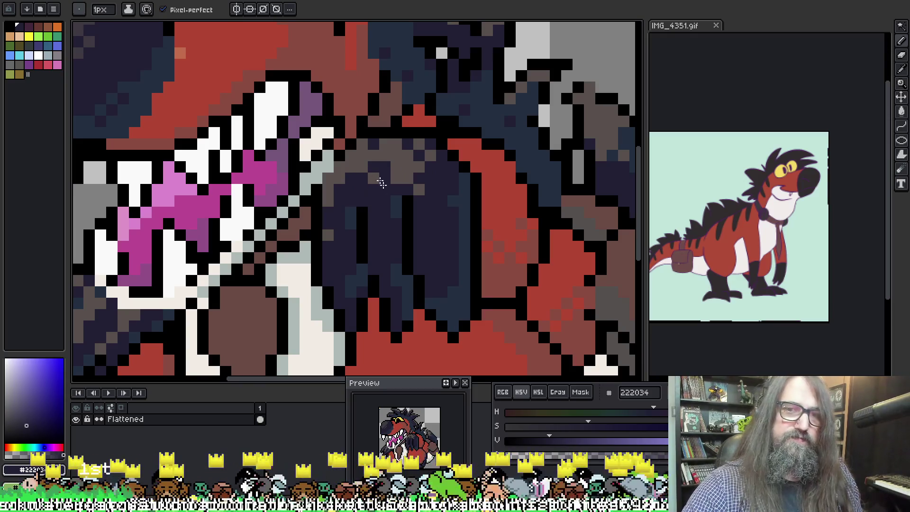
Save the sprite file and zoom back out
mouse_move(456, 173)
left_mouse_down()
mouse_move(384, 101)
mouse_move(348, 98)
left_mouse_up()
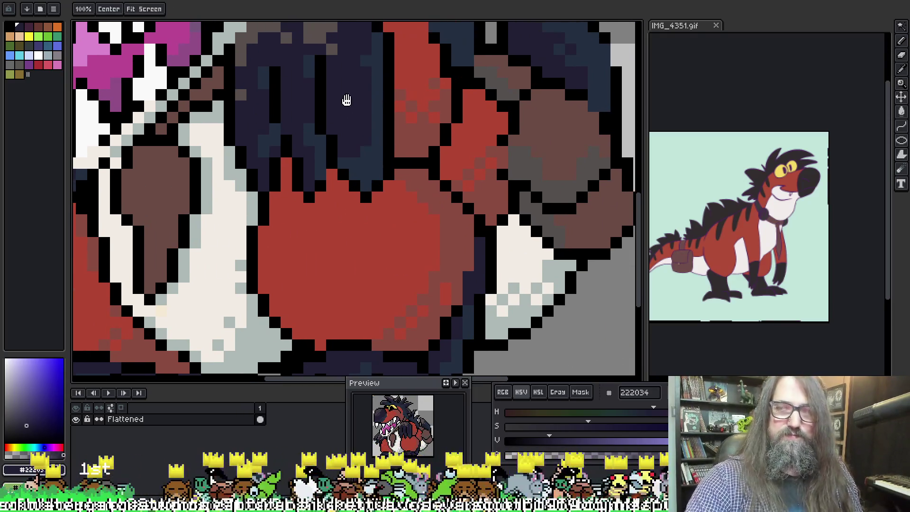
key("ctrl+s")
scroll(370, 209, "down", 5)
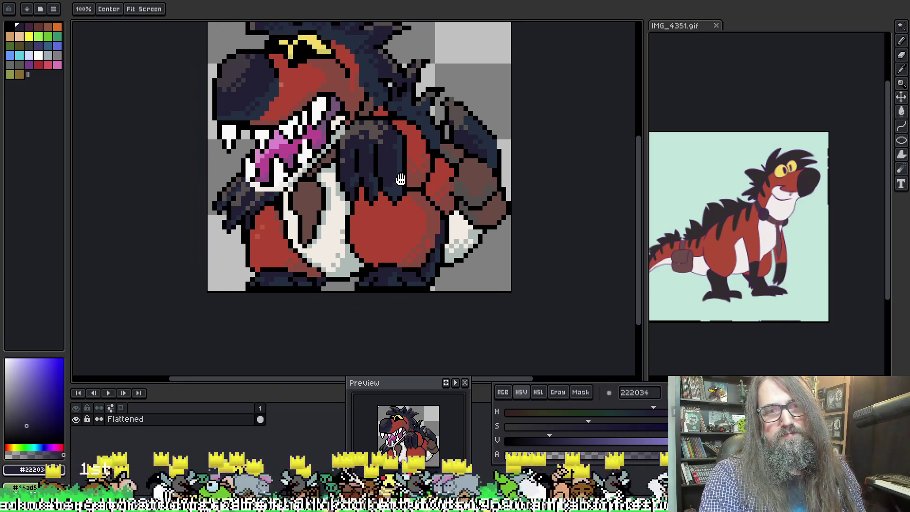
scroll(370, 209, "down", 1)
key("b")
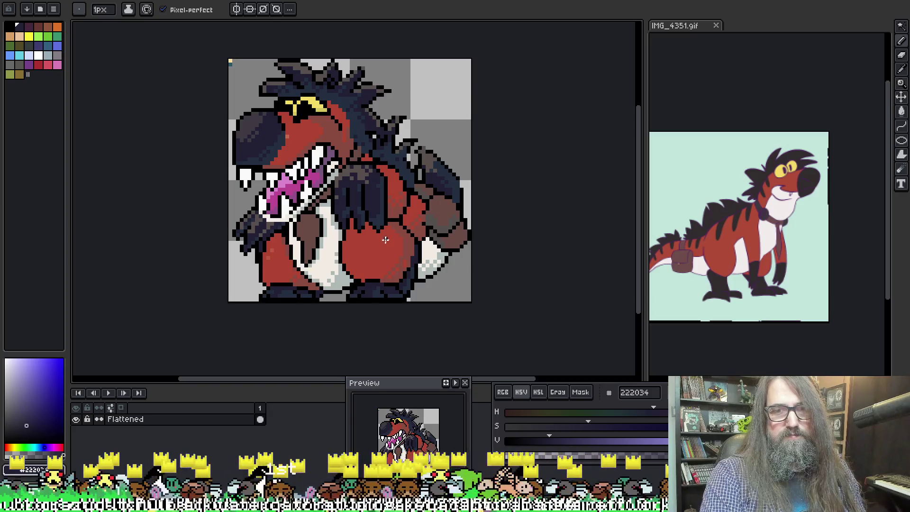
Sample the grey-brown shade and darken it slightly with the V slider
left_click(351, 220, "alt")
scroll(351, 220, "up", 1)
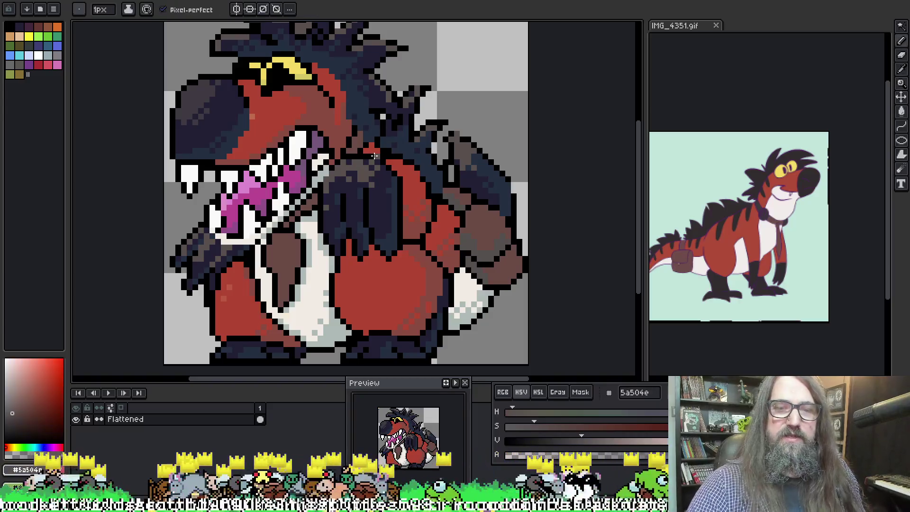
left_click_drag(163, 63, 158, 106)
key("i")
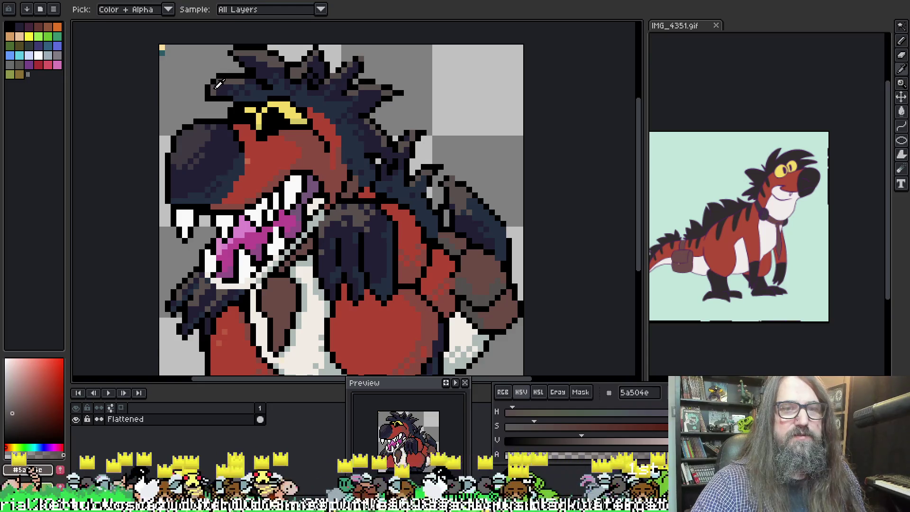
key("b")
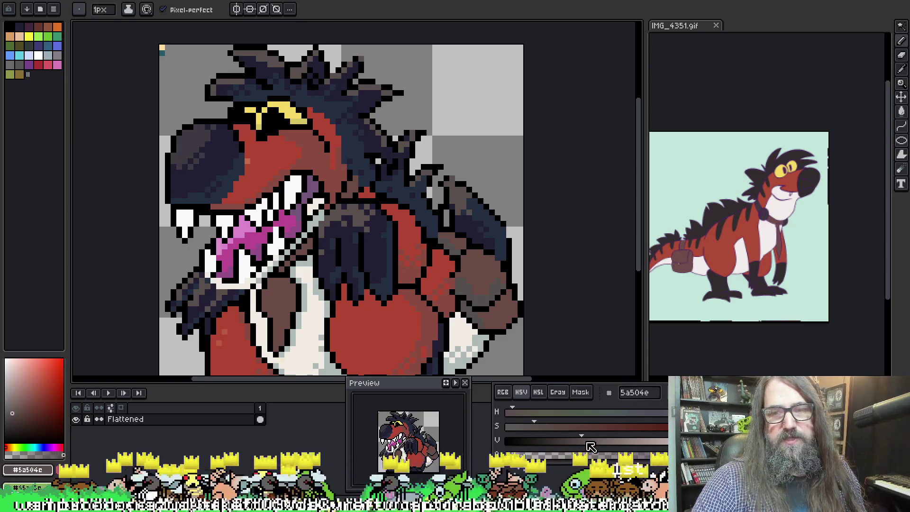
left_click_drag(583, 449, 579, 449)
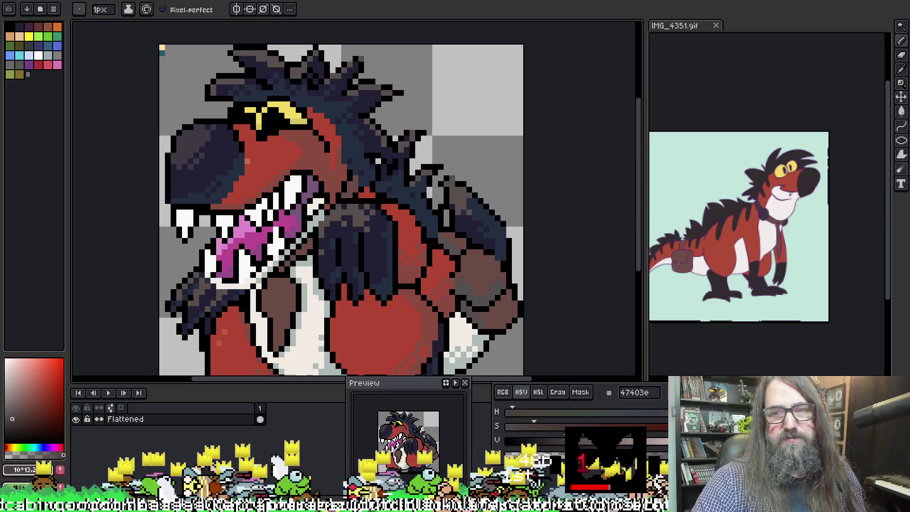
key("v")
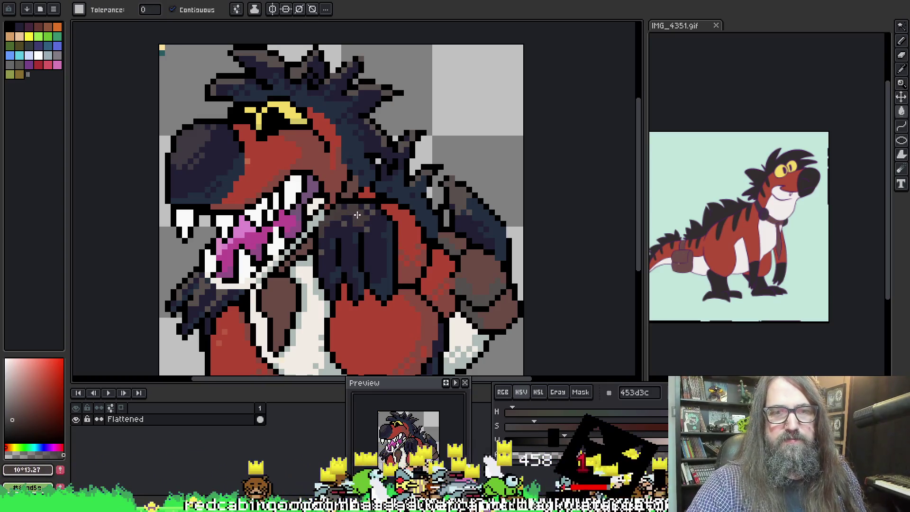
Bucket-fill the patch near the right spikes with the darker shade, then undo it
key("g")
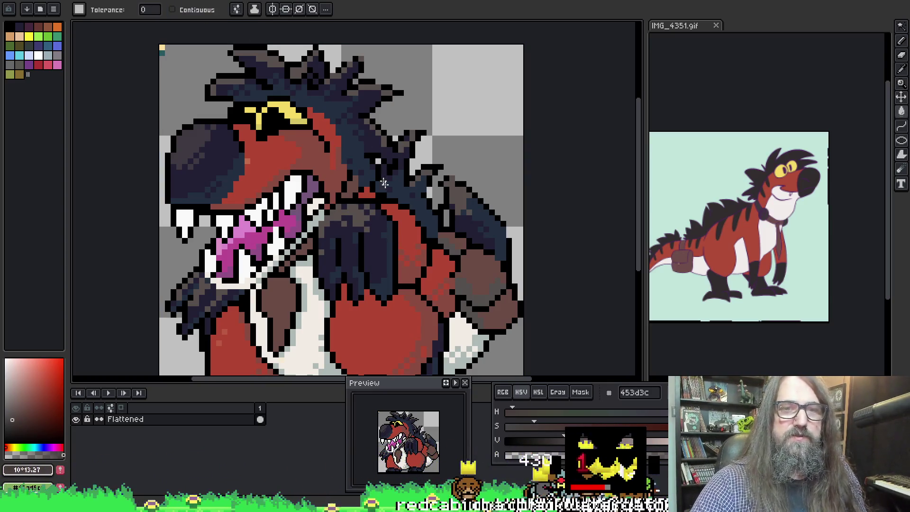
left_click(359, 214)
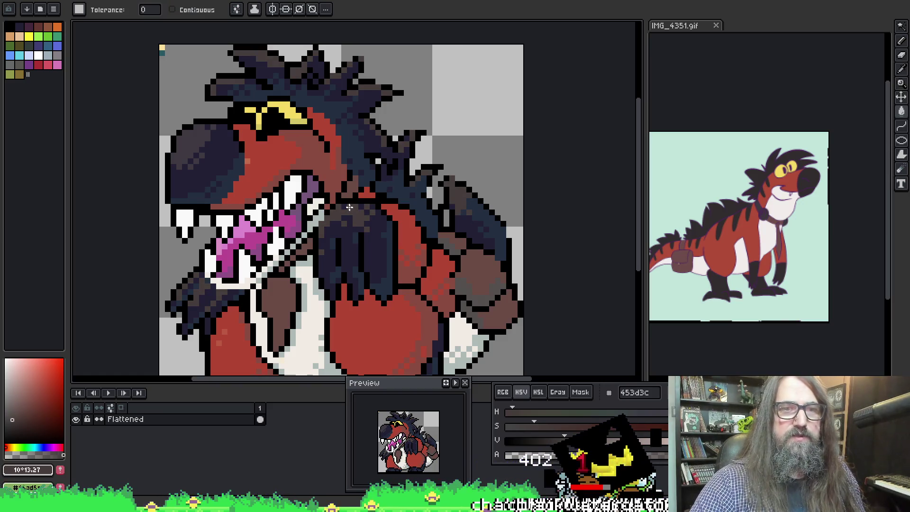
key("ctrl+z")
left_click(355, 210, "alt")
left_click(194, 142)
key("ctrl+z")
Bucket-fill the patches near the raised claw and right spikes with grey-purple #403a42
left_click(200, 145, "alt")
key("g")
left_click(355, 217)
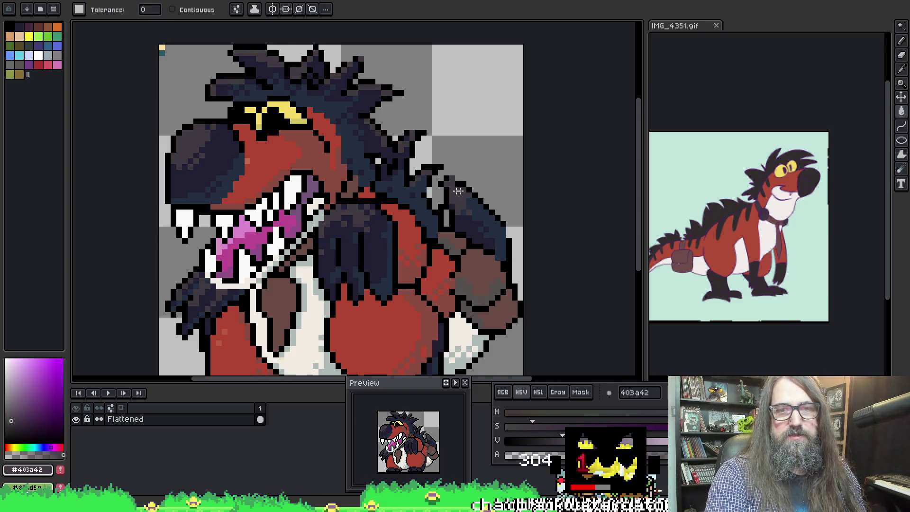
scroll(456, 191, "down", 3)
scroll(380, 213, "up", 2)
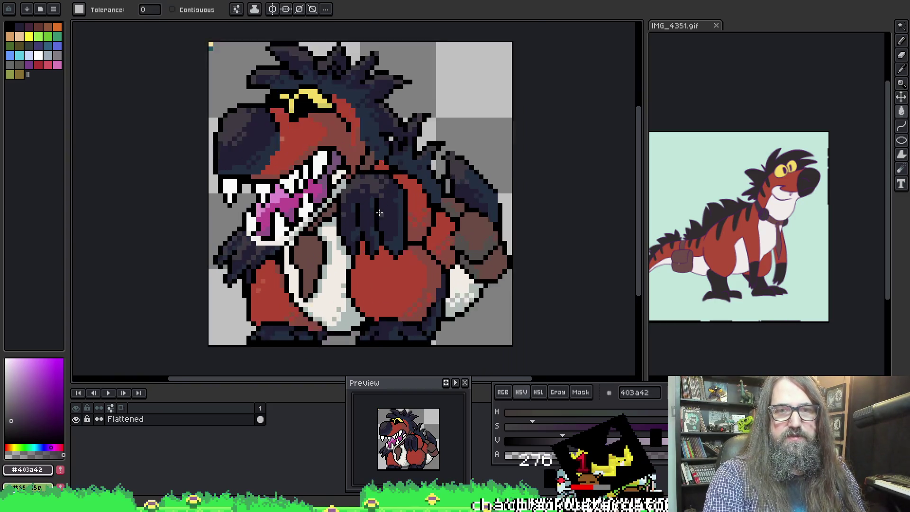
scroll(380, 213, "up", 1)
left_click(349, 175, "alt")
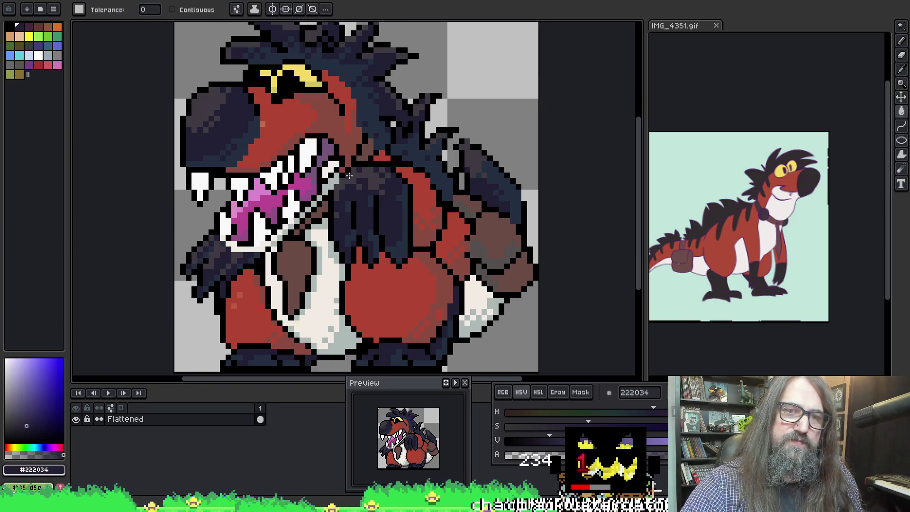
Pick the tongue pink and darker purple-pink shades to retouch the mouth
key("b")
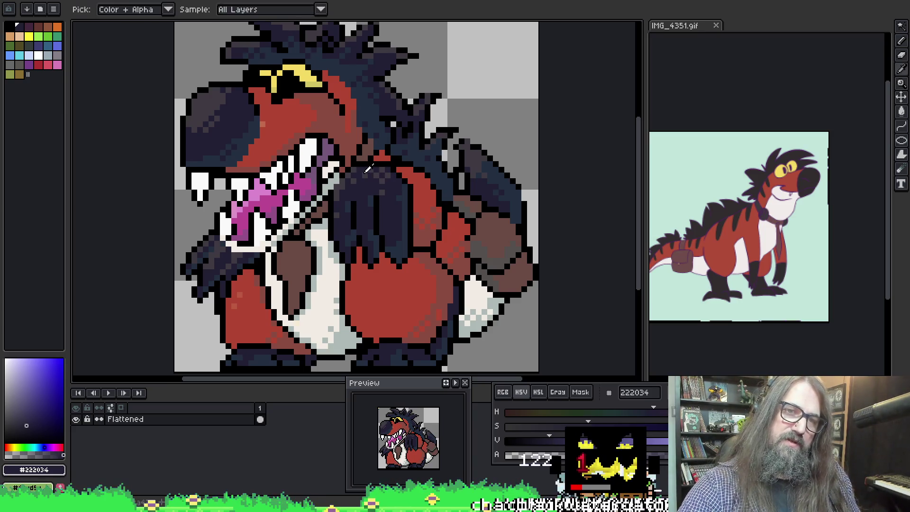
left_click(358, 173, "alt")
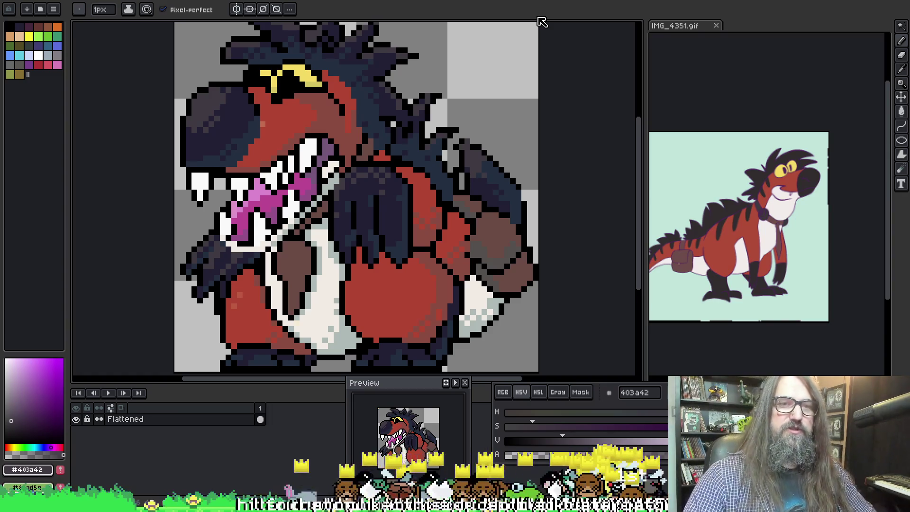
left_click(306, 195, "alt")
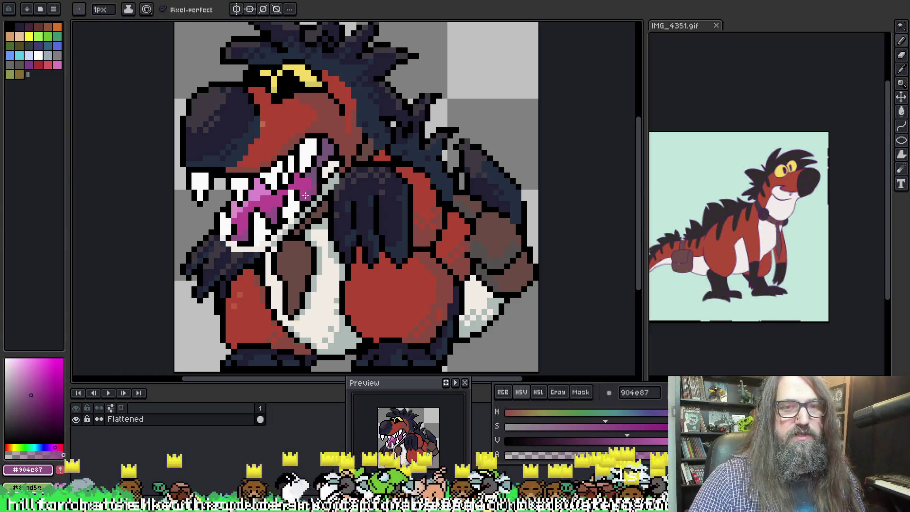
key("alt")
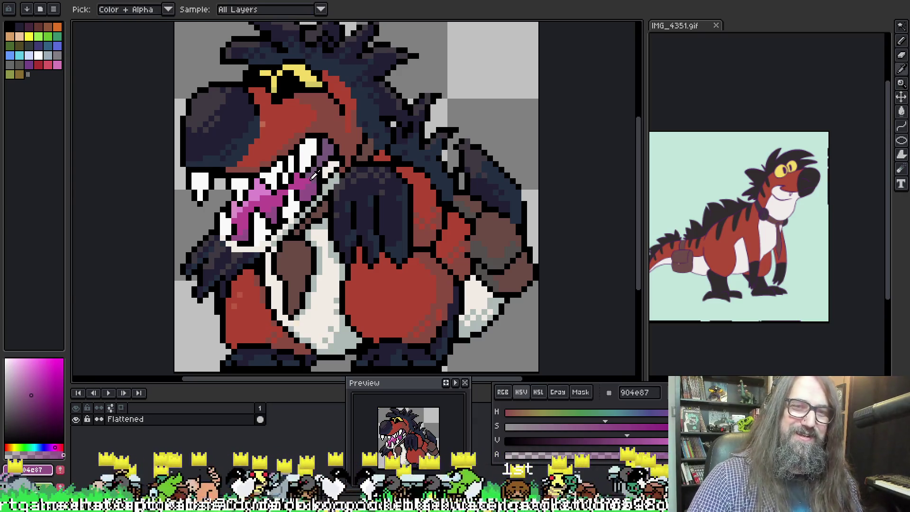
left_click(312, 176, "alt")
left_click(240, 232, "alt")
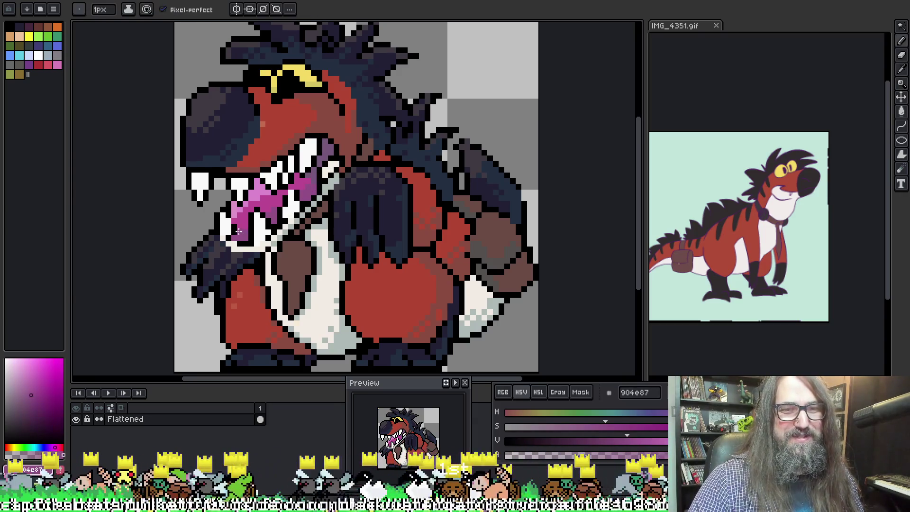
Outline the white teeth along the lower jaw with black pixels
left_click(236, 223, "alt")
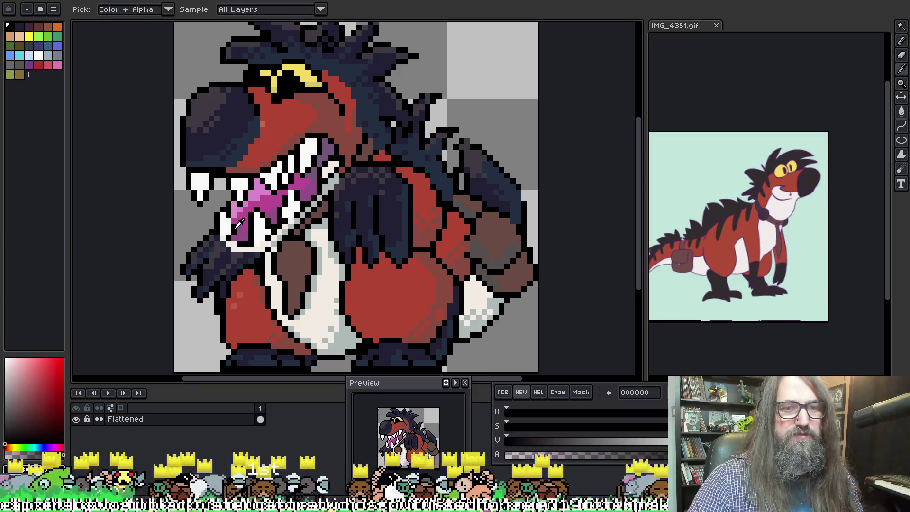
left_click_drag(300, 220, 300, 211)
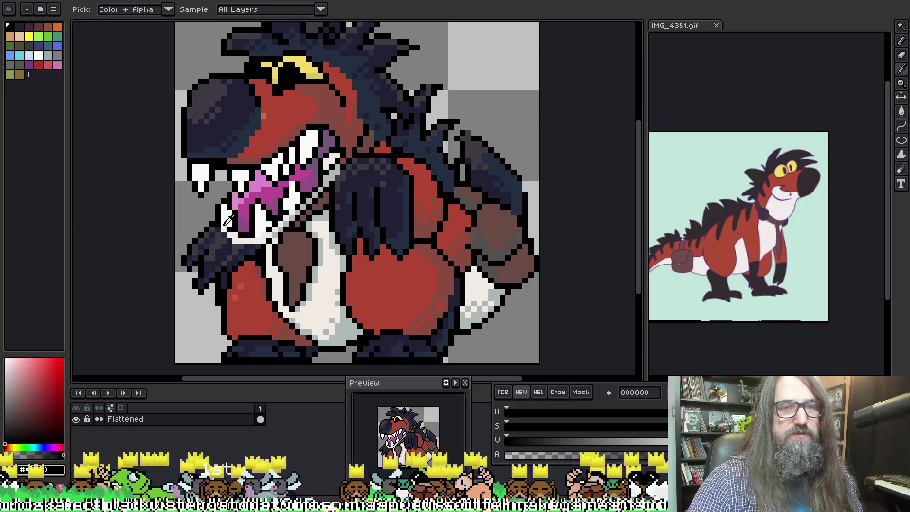
left_click(239, 221, "alt")
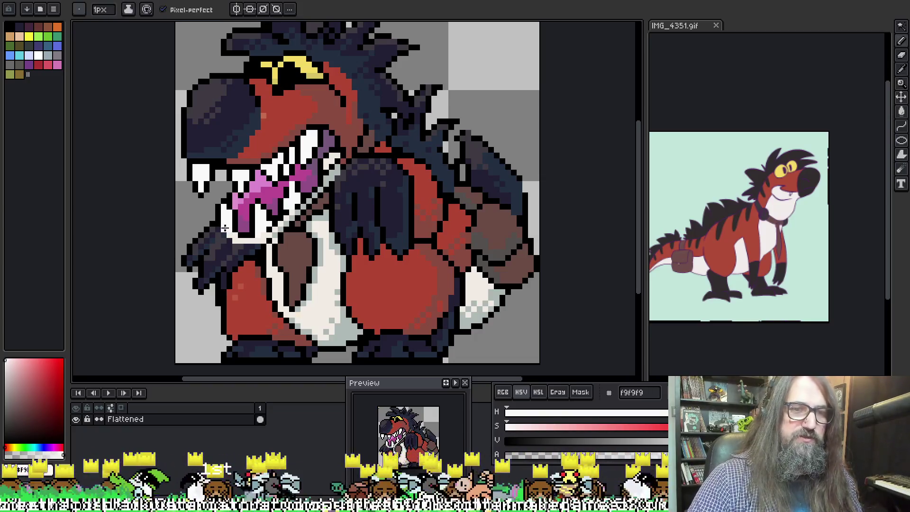
key("alt")
left_click(223, 225, "alt")
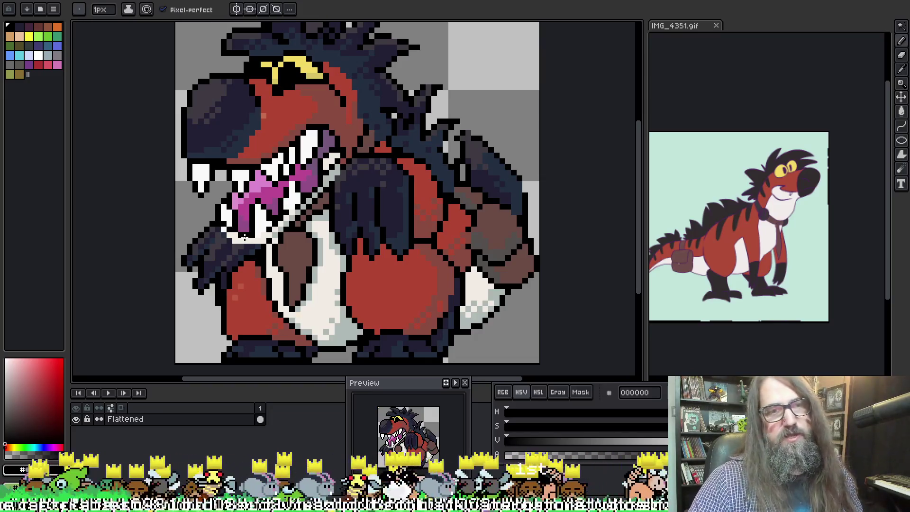
scroll(242, 232, "right", 1)
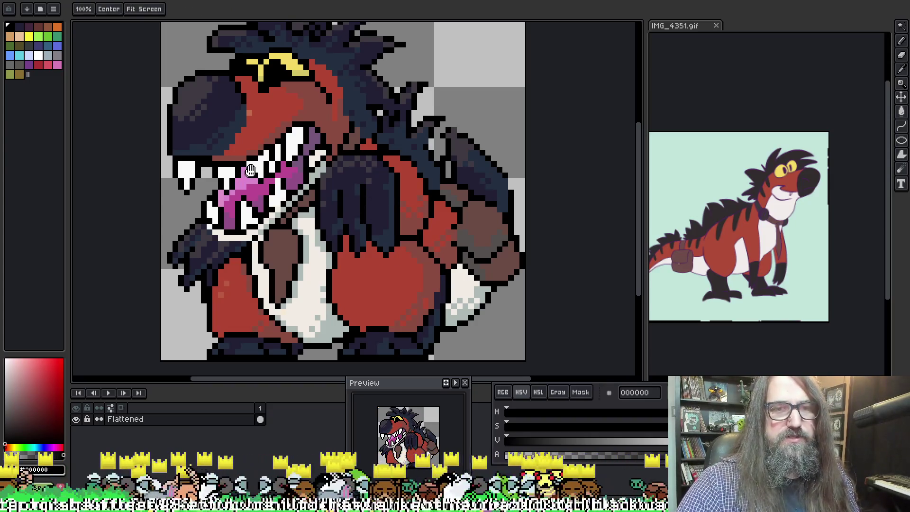
Touch up the white tooth pixels and their black outlines in the lower jaw
left_click(264, 162, "alt")
left_click(298, 135, "alt")
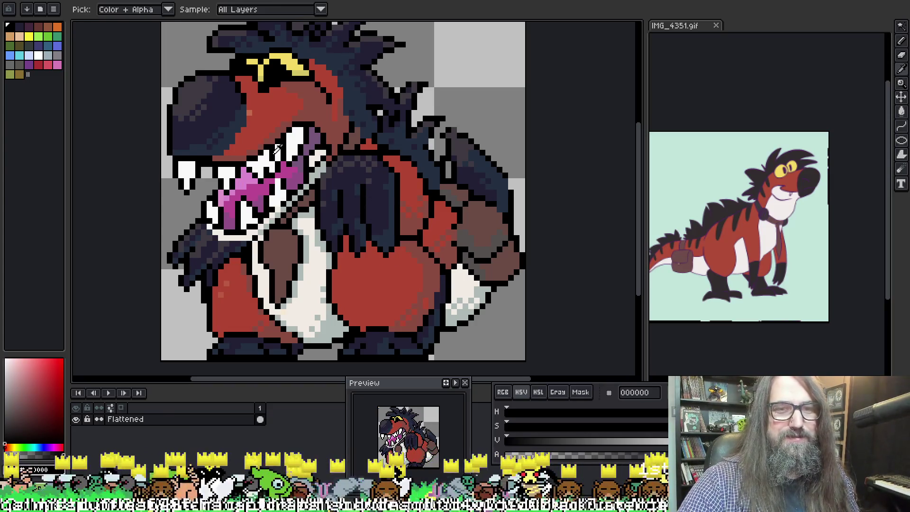
left_click_drag(336, 130, 338, 134)
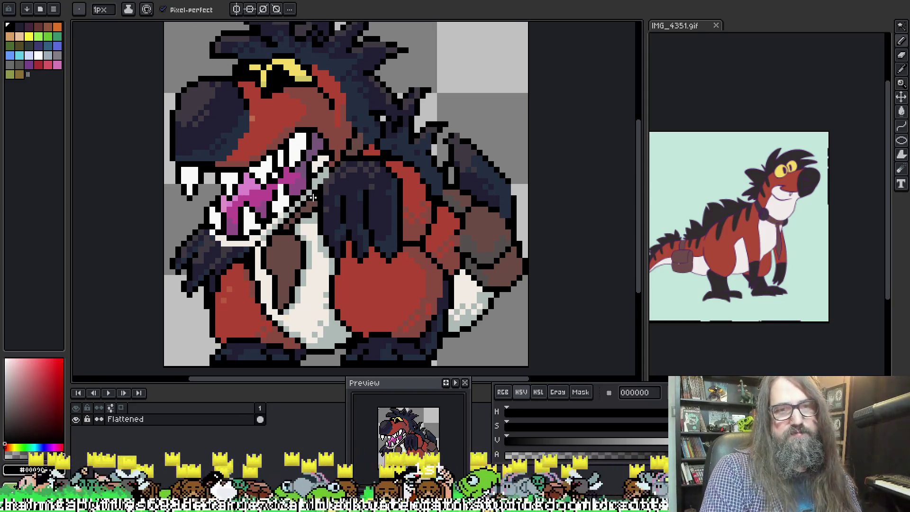
Zoom out to check the whole sprite, then zoom back in and pan around the mouth
scroll(338, 135, "down", 1)
scroll(338, 134, "down", 1)
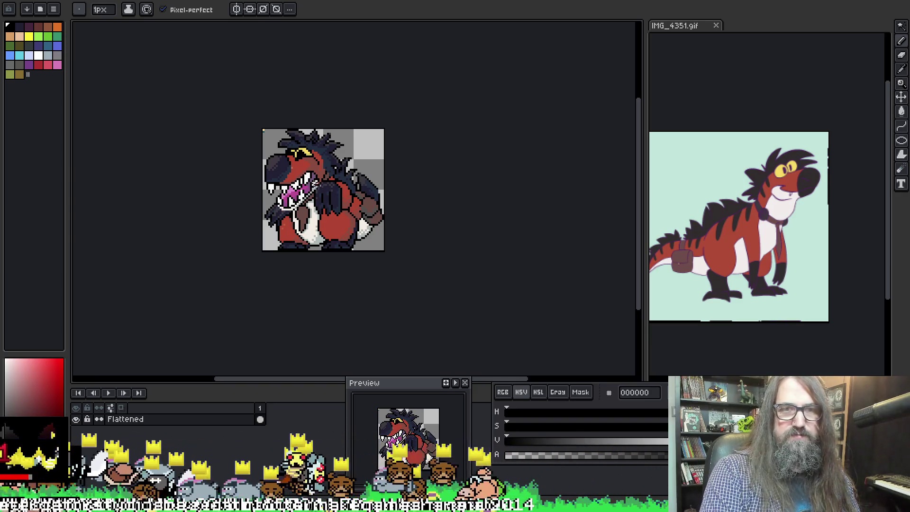
scroll(309, 174, "up", 1)
scroll(308, 174, "up", 1)
scroll(308, 162, "down", 1)
scroll(307, 163, "up", 1)
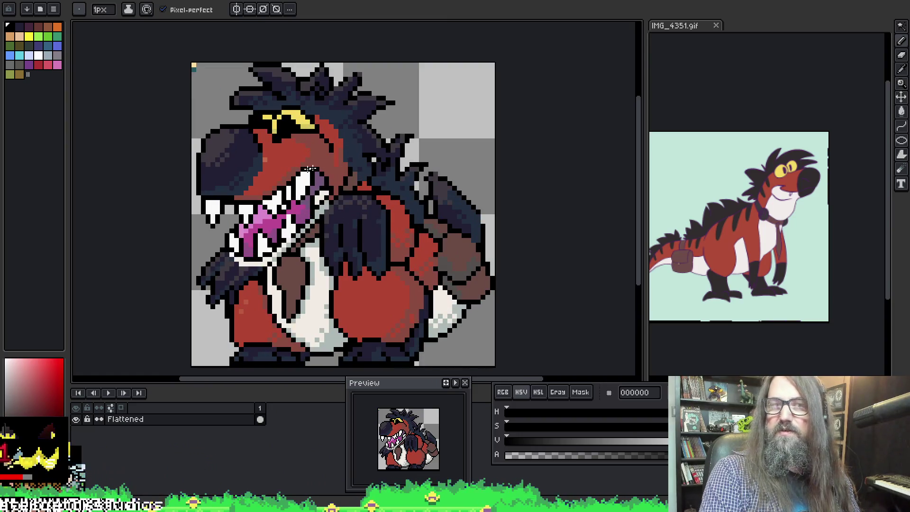
mouse_move(361, 246)
left_mouse_down()
mouse_move(343, 182)
mouse_move(319, 163)
left_mouse_up()
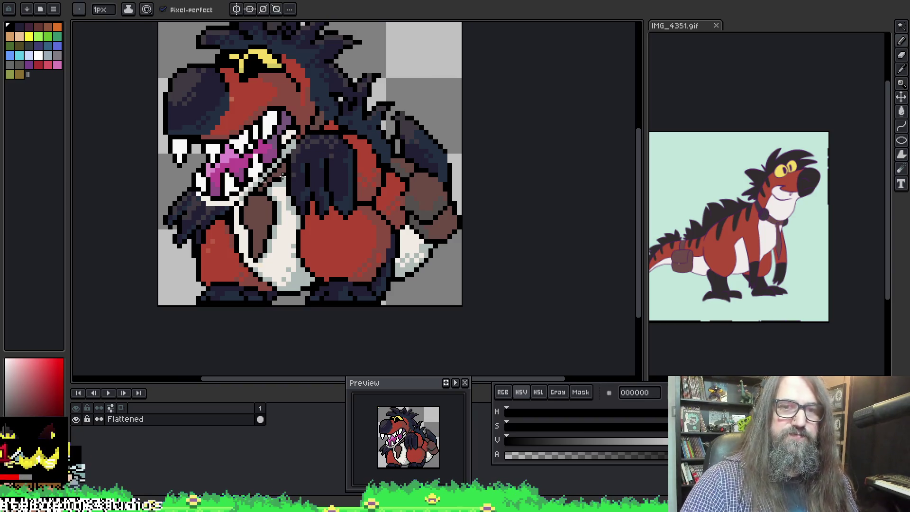
mouse_move(308, 264)
left_mouse_down()
mouse_move(329, 264)
mouse_move(323, 294)
left_mouse_up()
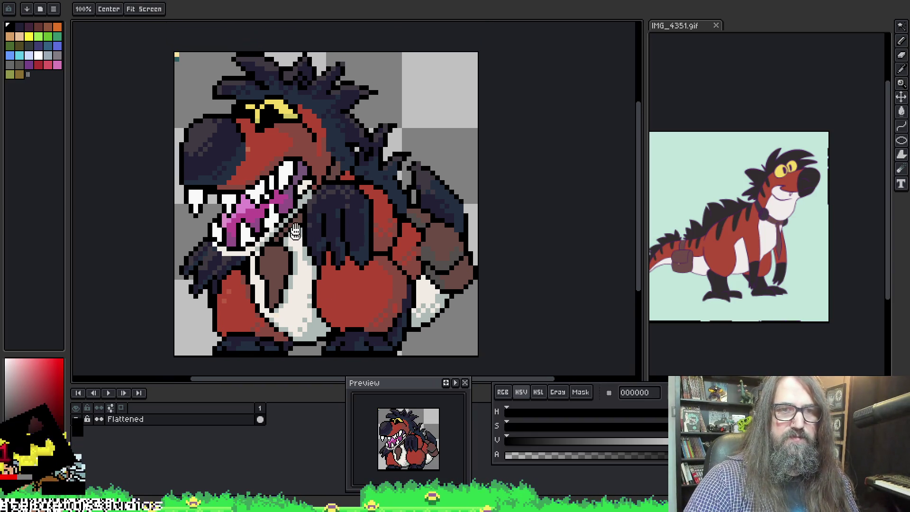
Sample the grey-purple #403a42 from the dinosaur's dark jaw
key("i")
left_click(203, 132)
key("b")
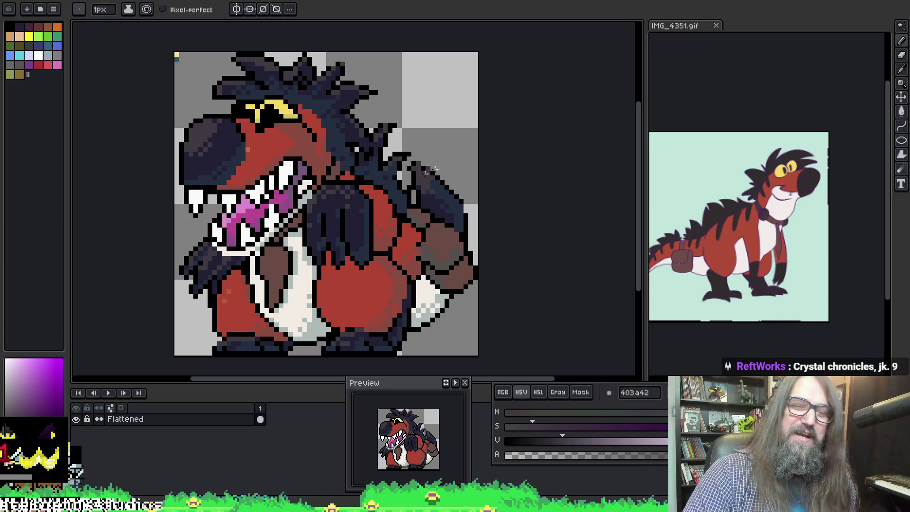
key("v")
key("b")
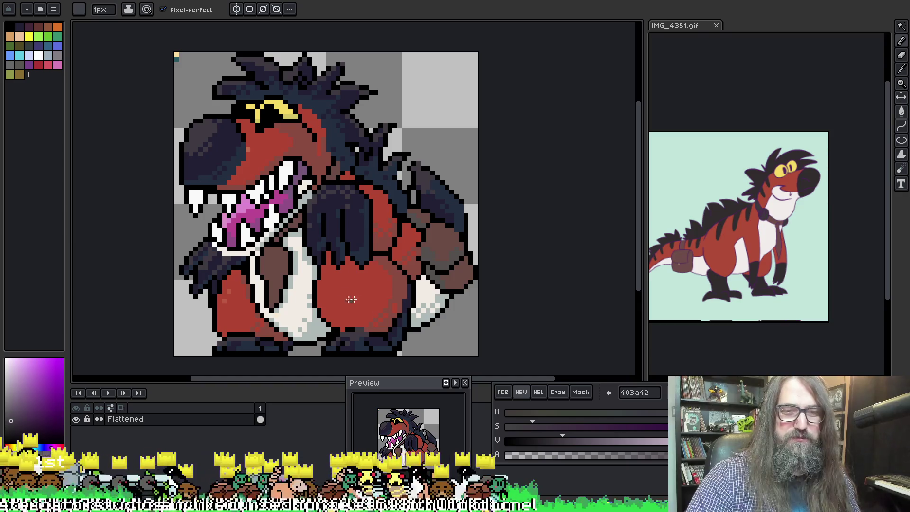
Shade the right-side back spikes and raised arm with grey-purple pixels
left_click_drag(399, 274, 402, 268)
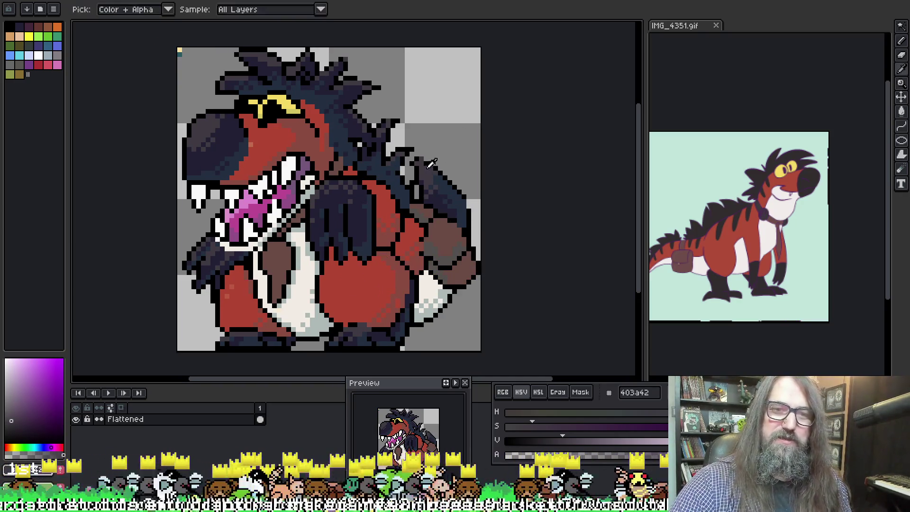
left_click_drag(438, 173, 445, 179)
key("i")
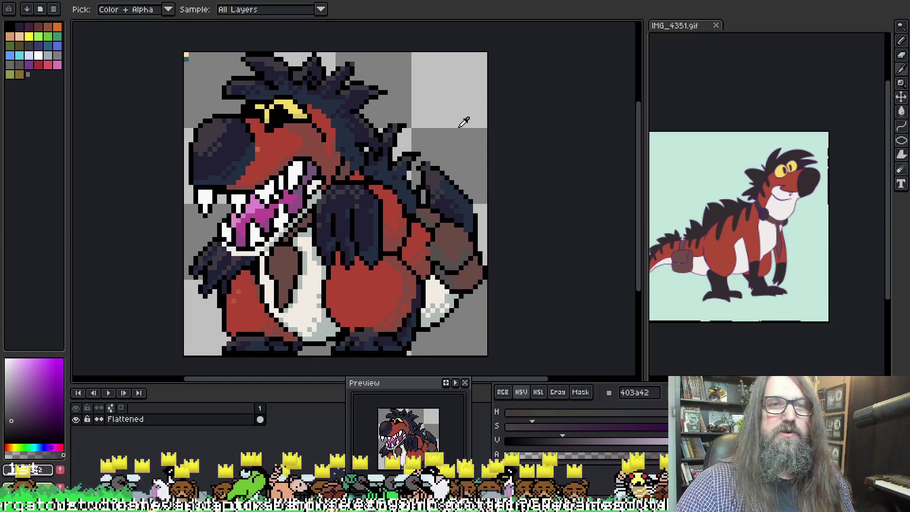
key("b")
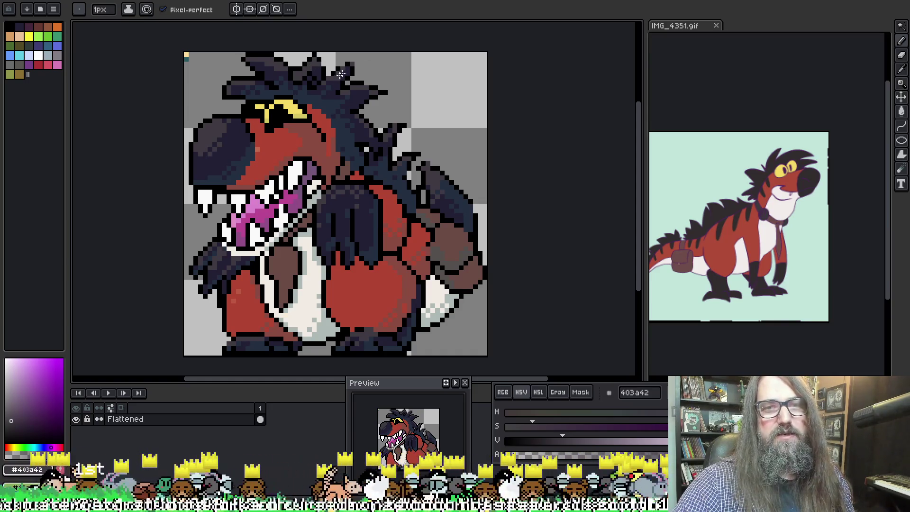
key("i")
key("b")
key("i")
key("b")
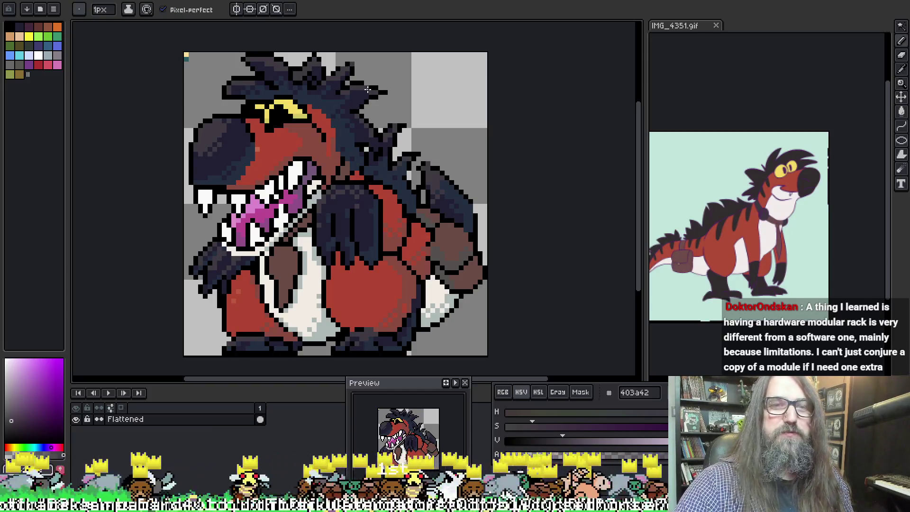
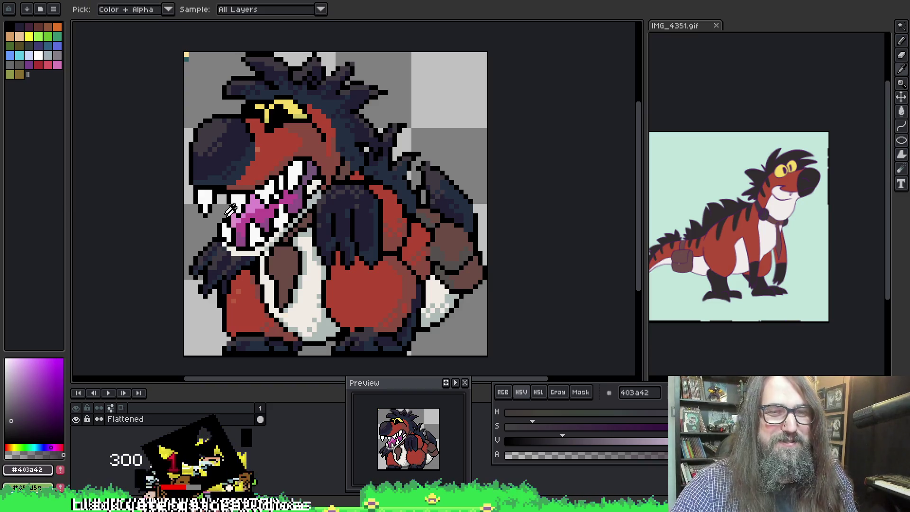
Sample the body's main red, darker red and black outline colours near the shoulder
left_click(219, 202, "alt")
left_click(253, 197, "alt")
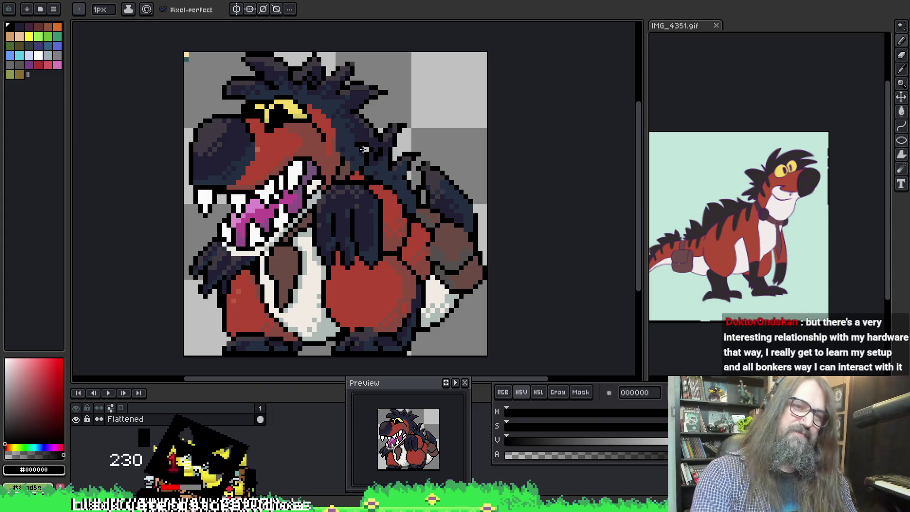
scroll(403, 164, "down", 6)
scroll(420, 174, "up", 4)
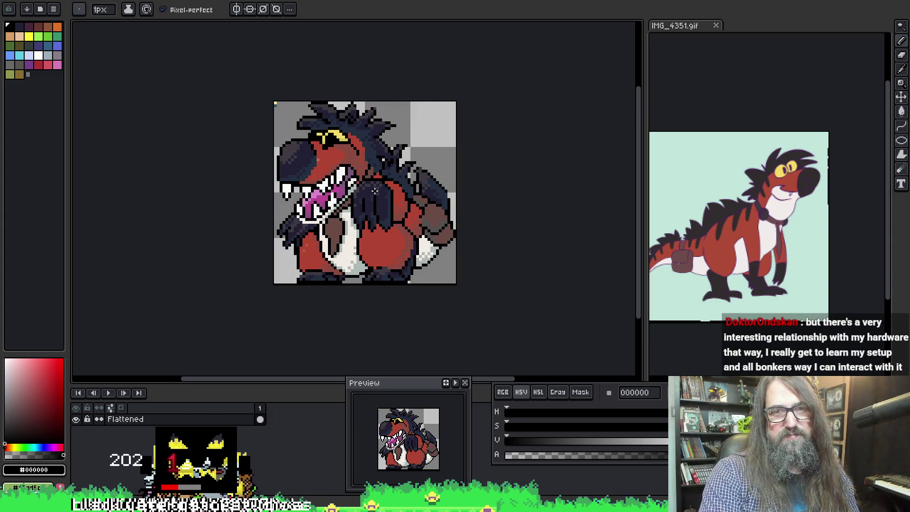
scroll(334, 222, "up", 2)
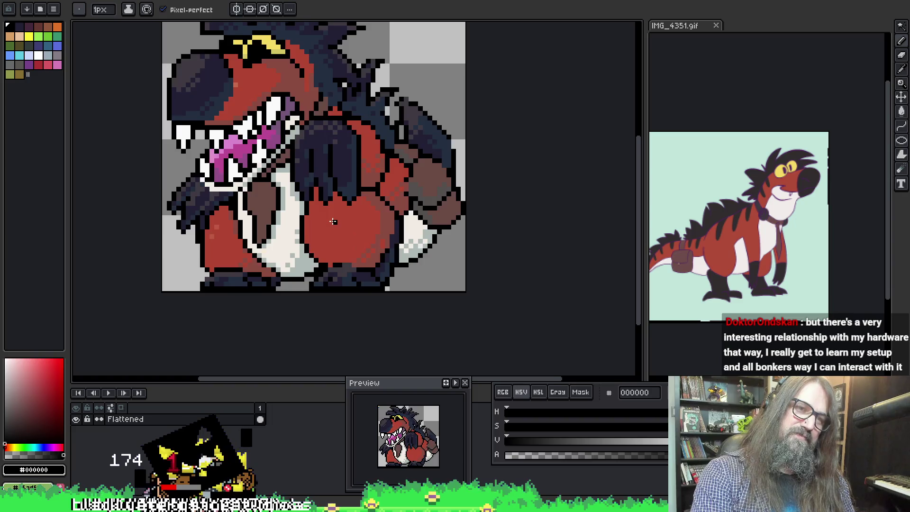
scroll(333, 222, "up", 1)
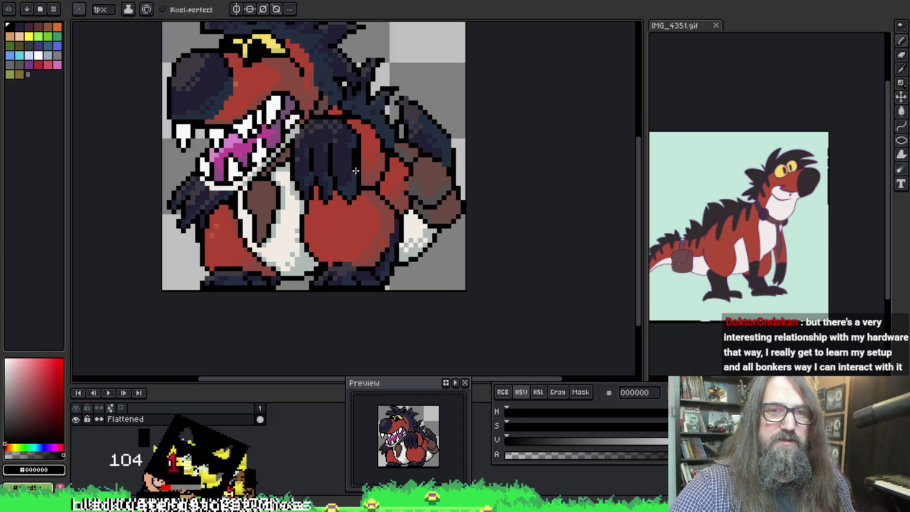
left_click(359, 151, "alt")
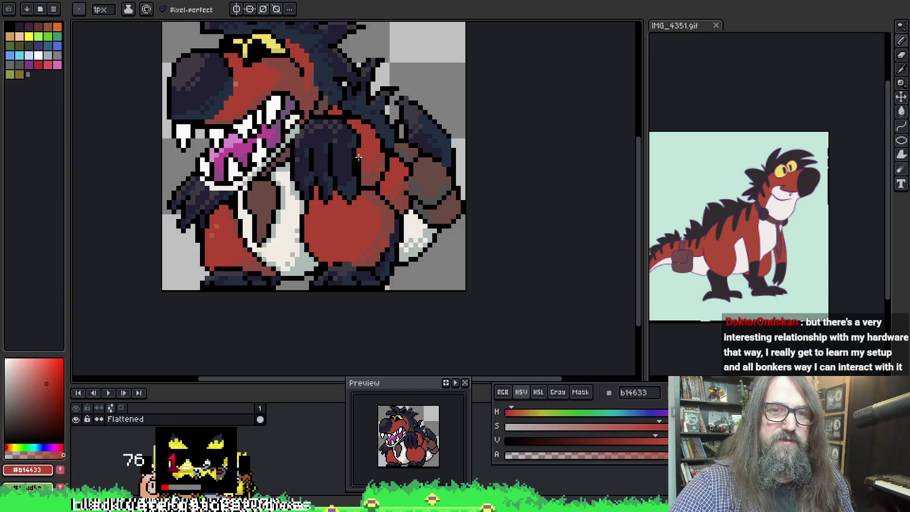
left_click(359, 166, "alt")
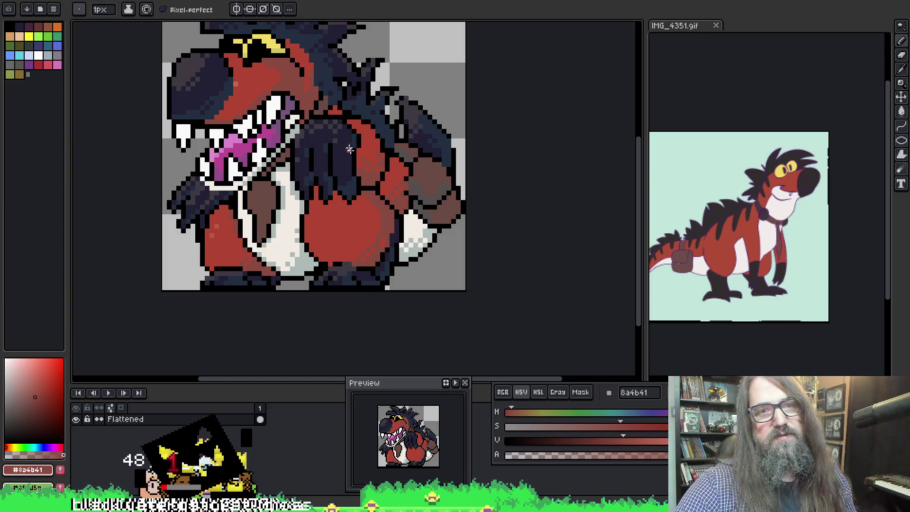
left_click(352, 168, "alt")
Repaint the shoulder pixels beside the dark arm, alternating red, navy, black and darker red
key("alt")
key("alt")
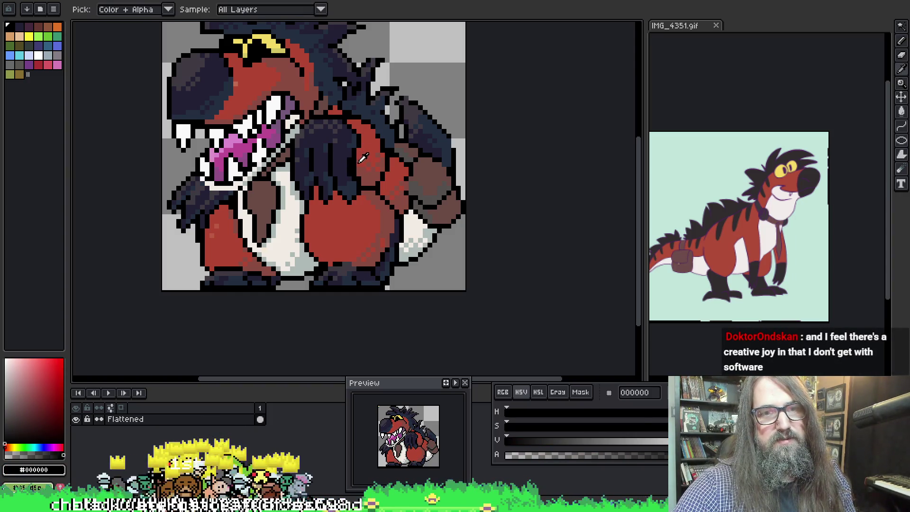
left_click(359, 163, "alt")
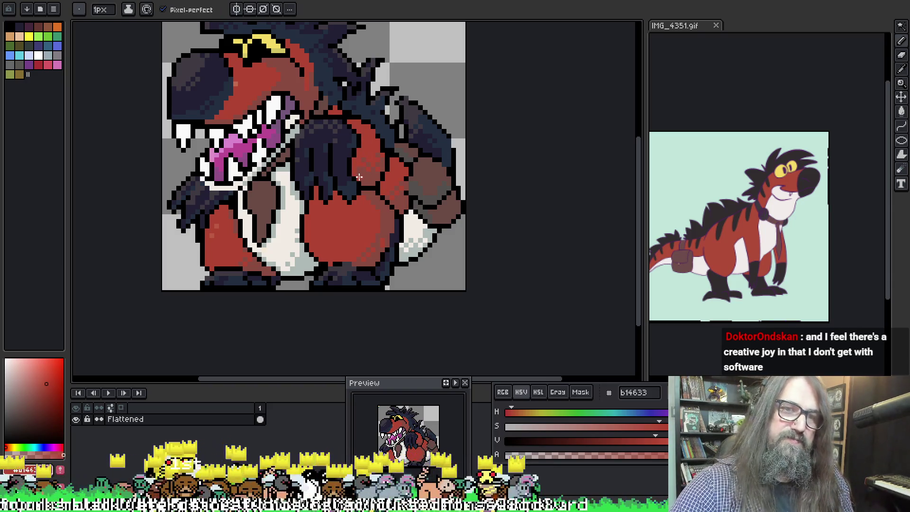
key("alt")
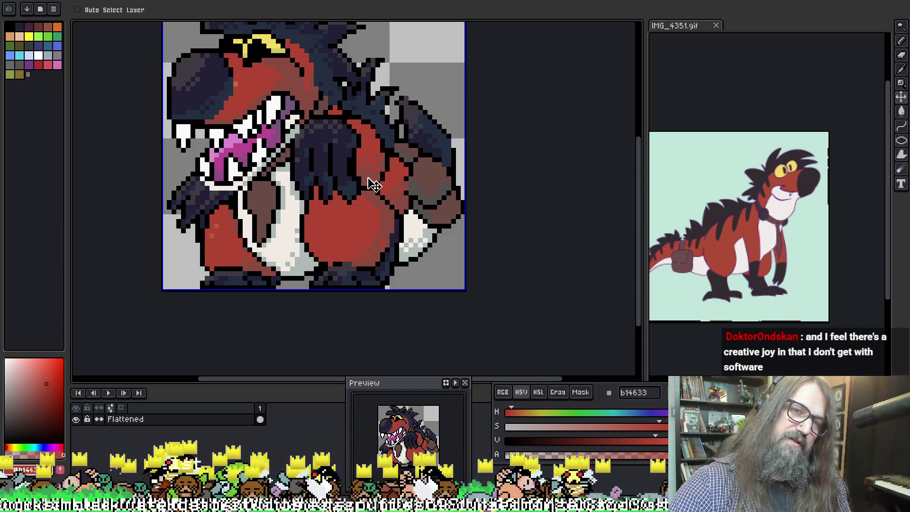
key("alt")
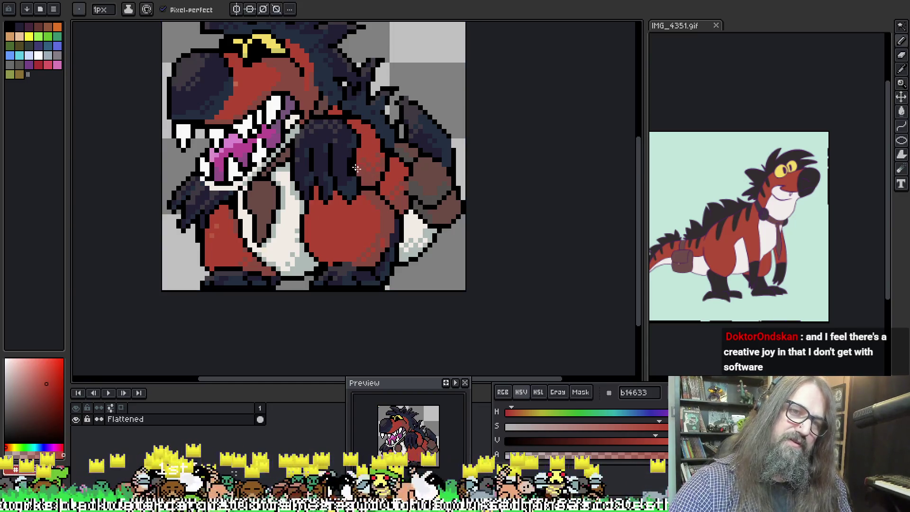
left_click(349, 159, "alt")
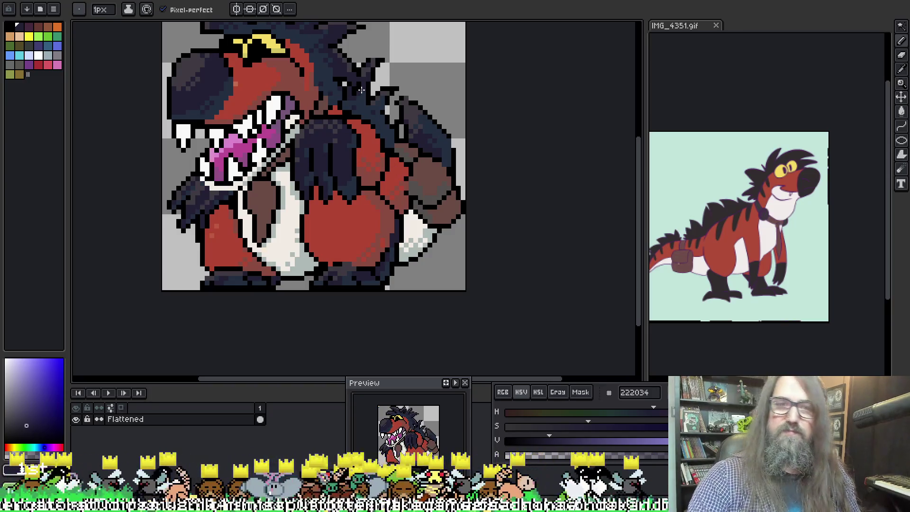
key("alt")
key("alt")
left_click(360, 172, "alt")
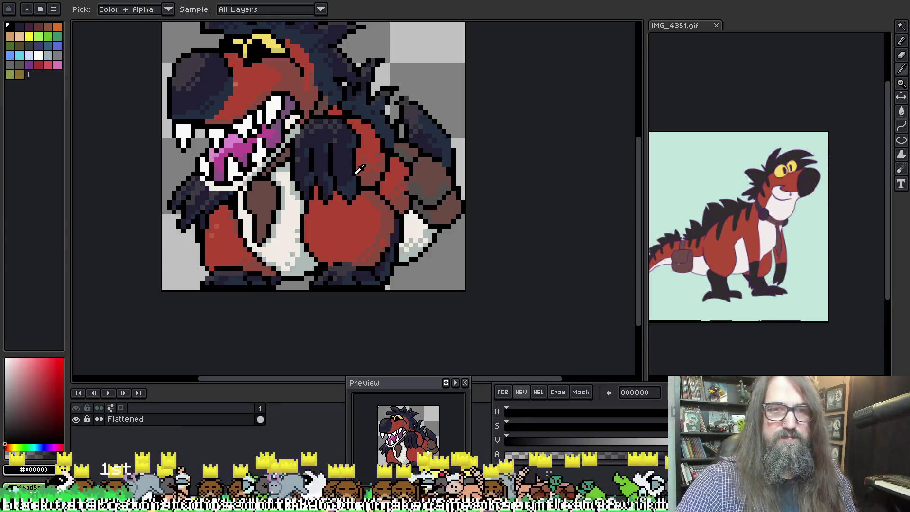
key("alt")
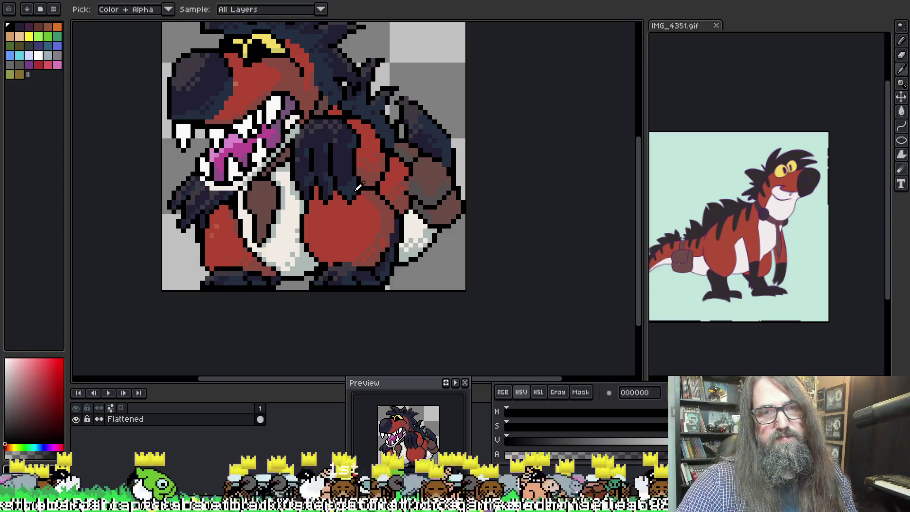
left_click(381, 199, "alt")
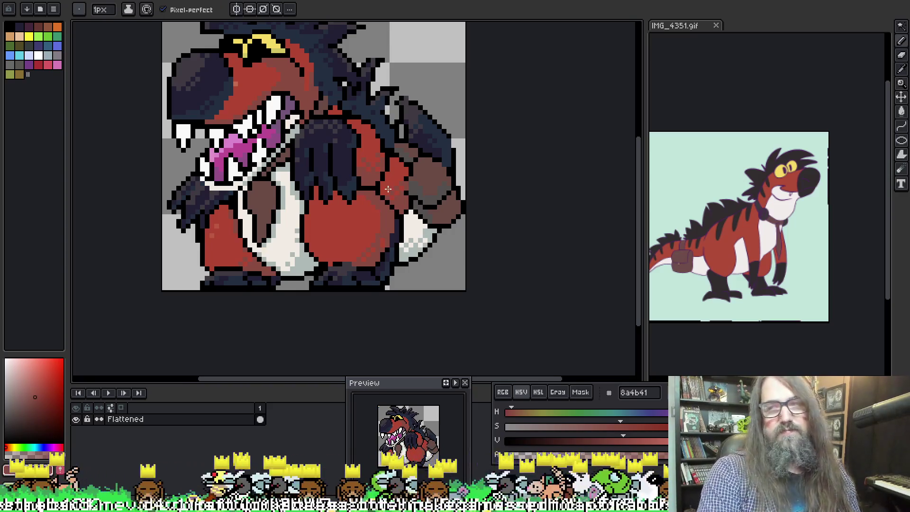
Recentre the whole sprite and pick the dark navy from the sprite
scroll(388, 189, "down", 1)
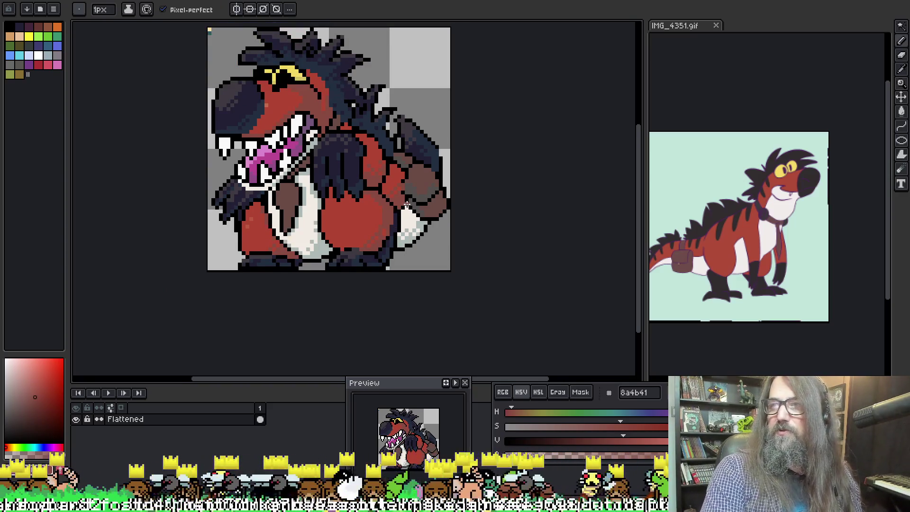
left_click_drag(349, 181, 354, 213)
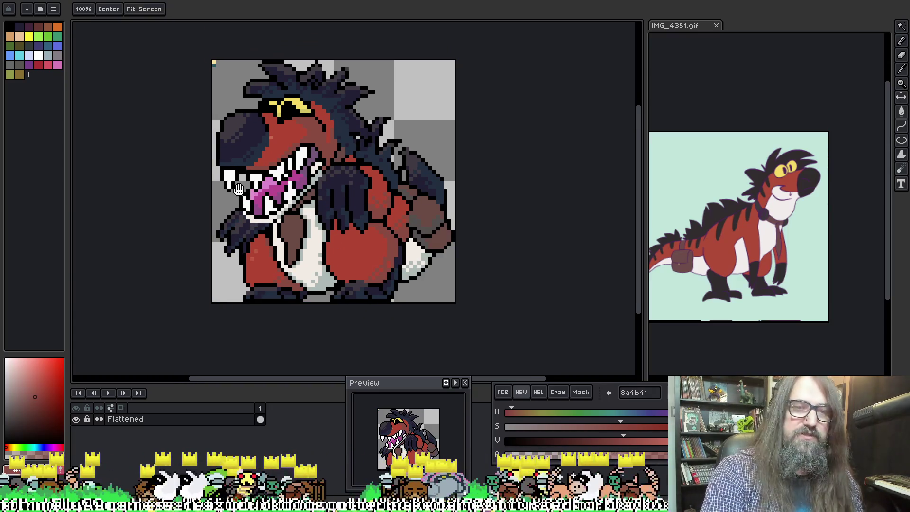
scroll(238, 190, "up", 1)
left_click(240, 245, "alt")
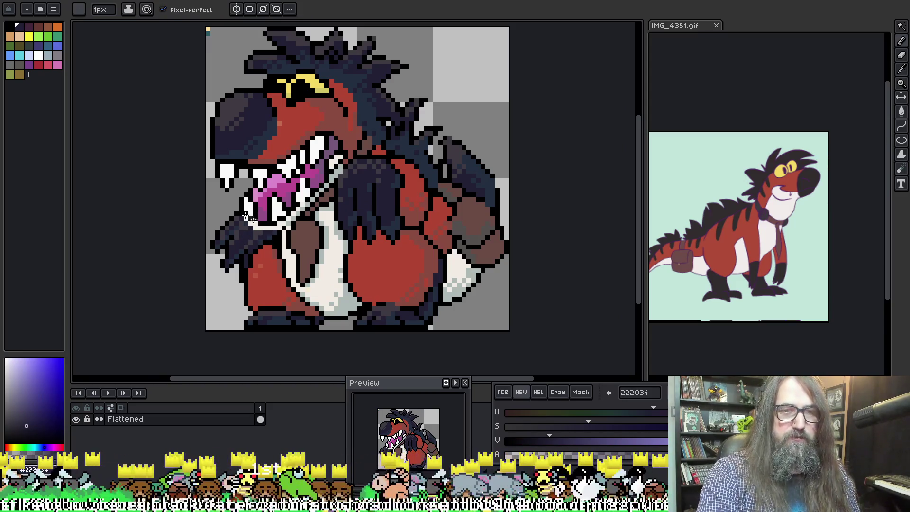
scroll(237, 227, "up", 3)
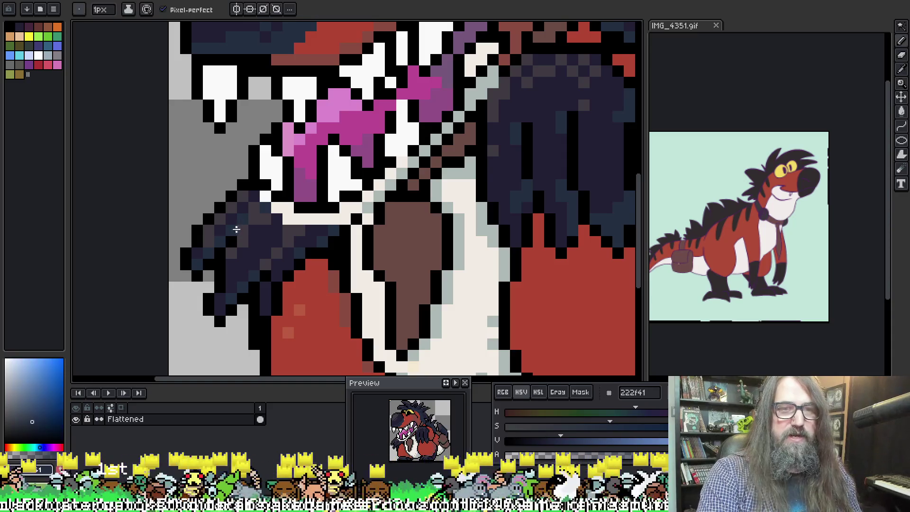
Zoom onto the claw and pick black, the claw's dark grey and the arm's navy
left_click(238, 232, "alt")
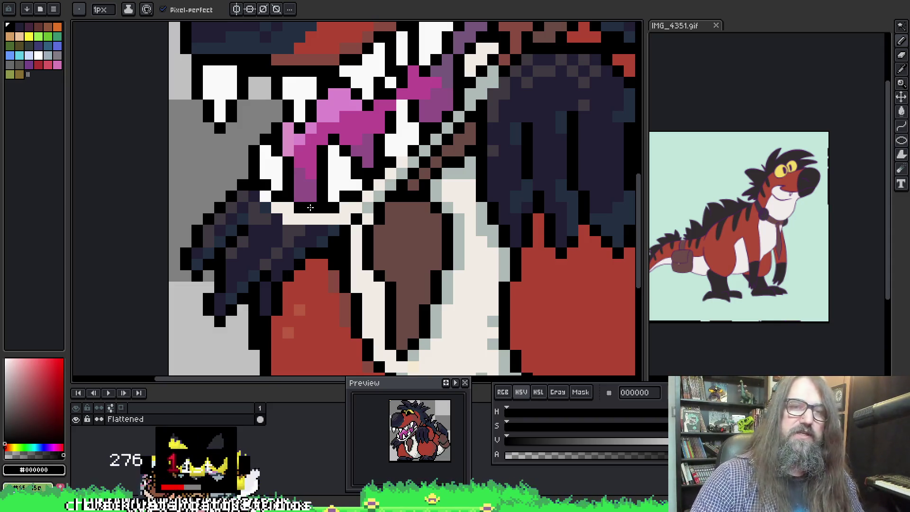
scroll(310, 207, "down", 3)
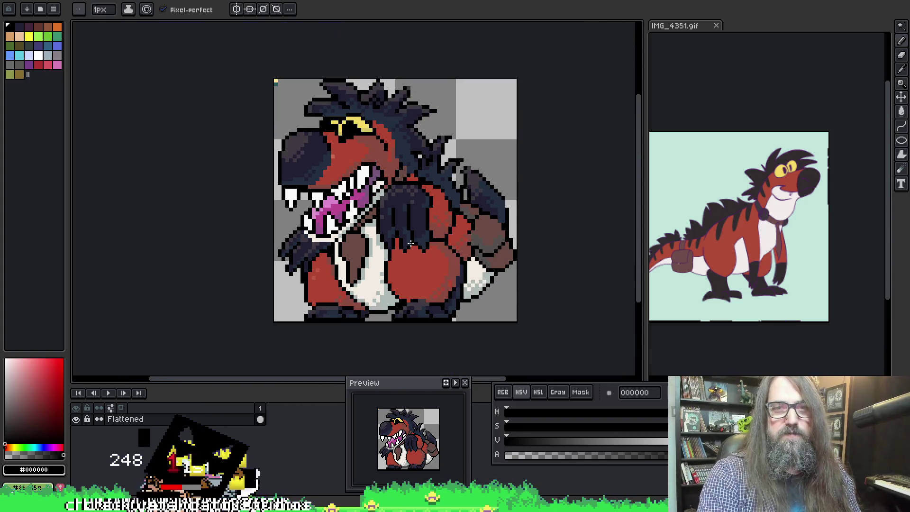
scroll(411, 243, "up", 2)
left_click(325, 205, "alt")
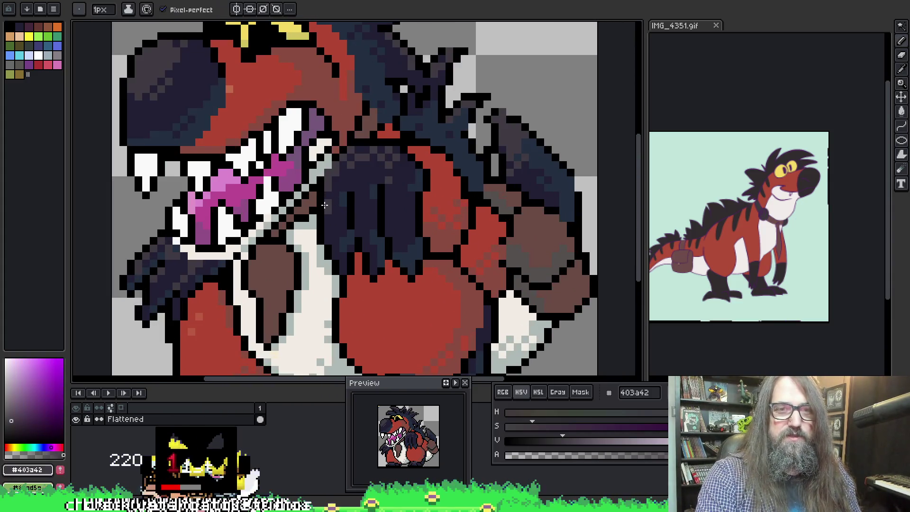
left_click(336, 176, "alt")
scroll(368, 158, "down", 3)
scroll(375, 156, "up", 1)
scroll(396, 164, "down", 1)
scroll(418, 183, "down", 1)
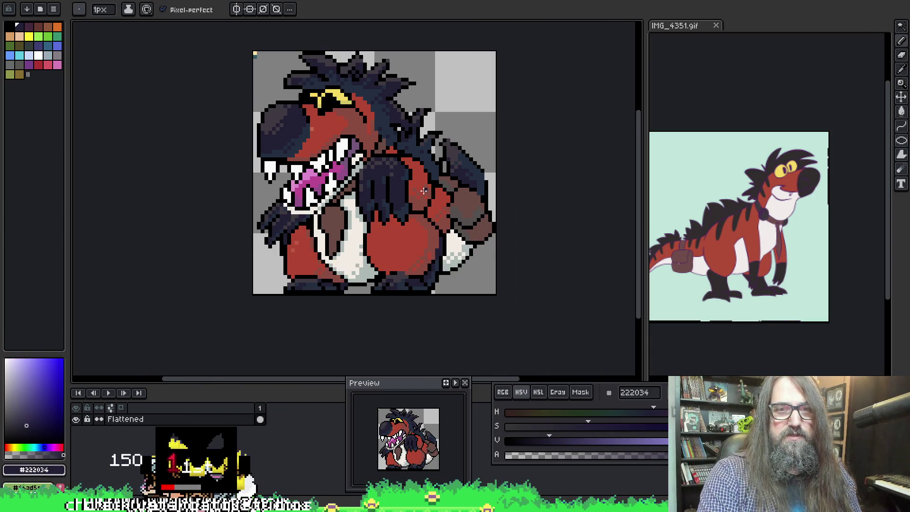
scroll(392, 190, "up", 1)
scroll(357, 212, "up", 1)
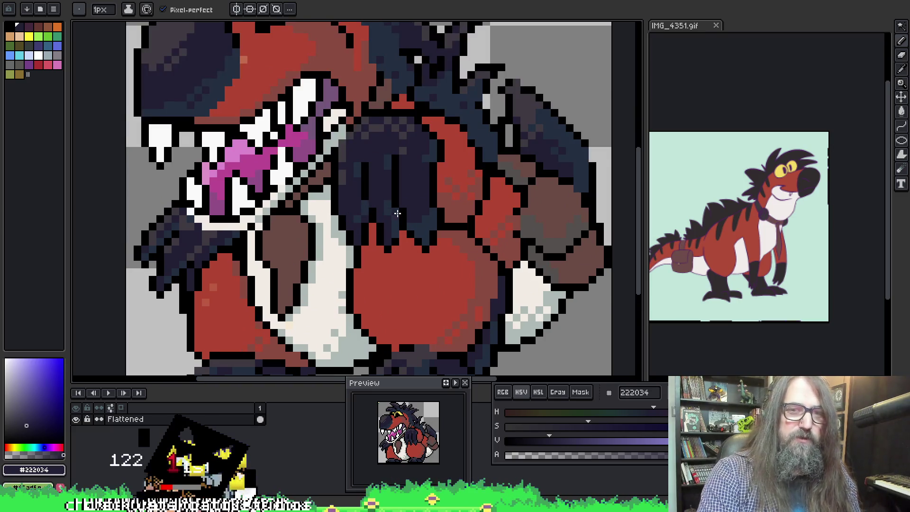
scroll(393, 212, "up", 1)
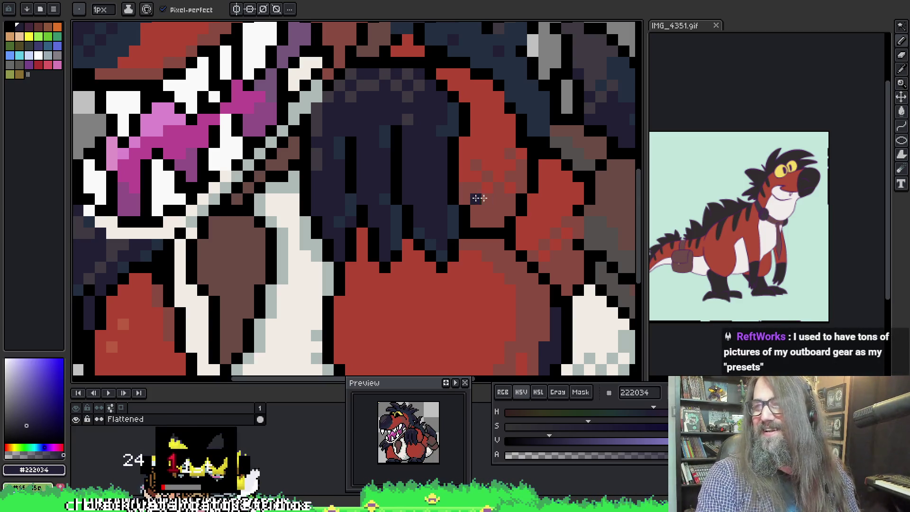
scroll(407, 187, "left", 2)
Return to the pencil and pick the arm's dark grey to redraw claw pixels
key("b")
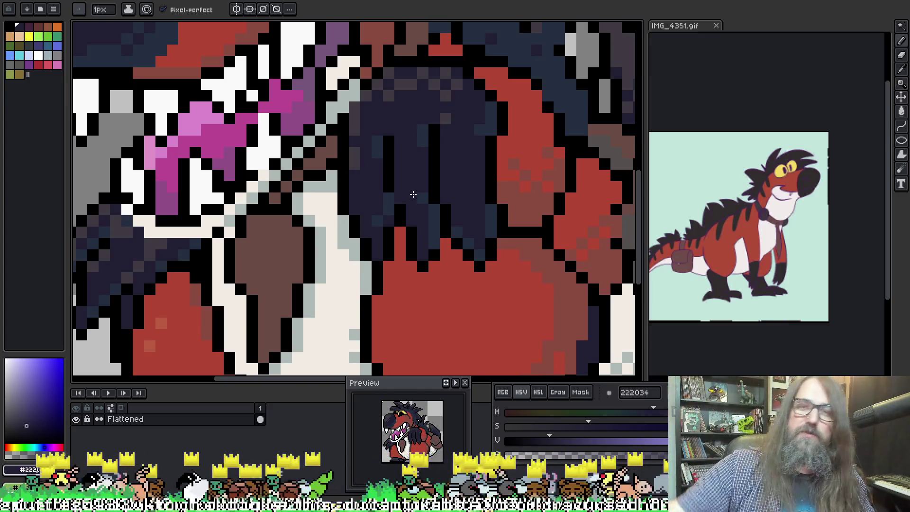
key("i")
left_click(397, 66)
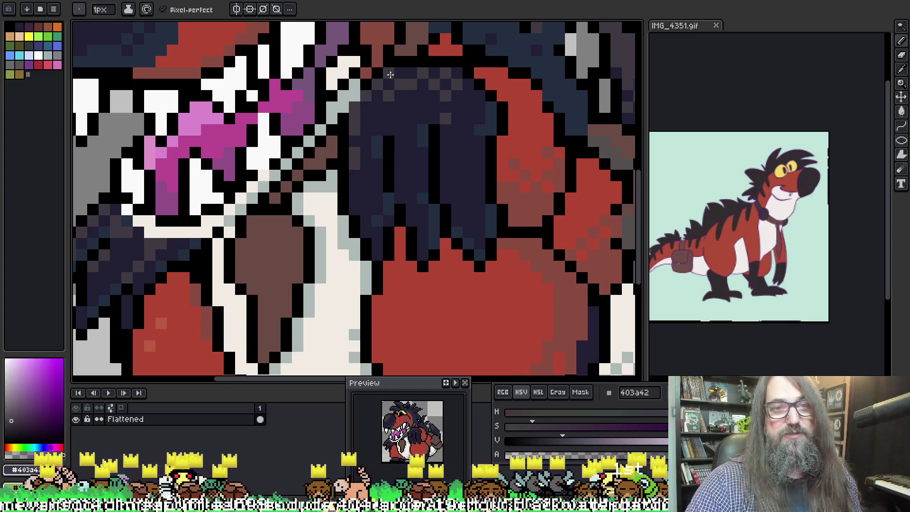
left_click_drag(453, 123, 464, 126)
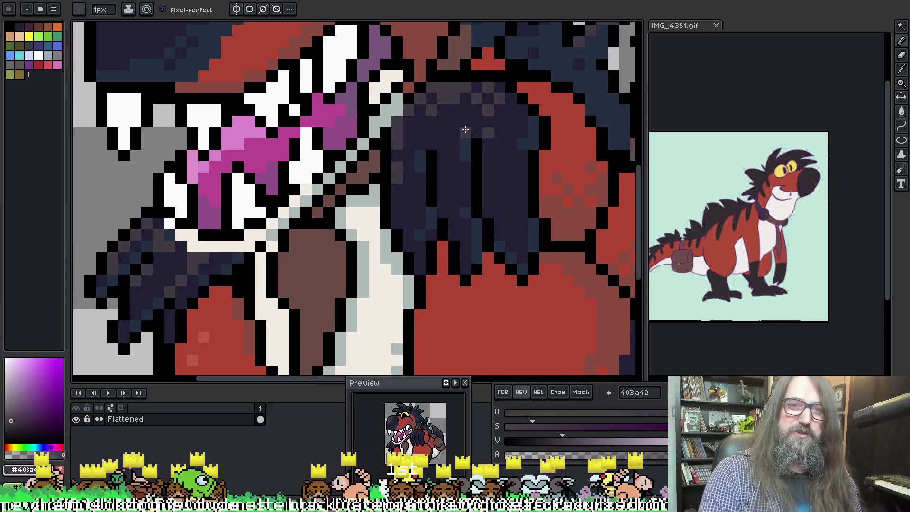
scroll(435, 125, "down", 5)
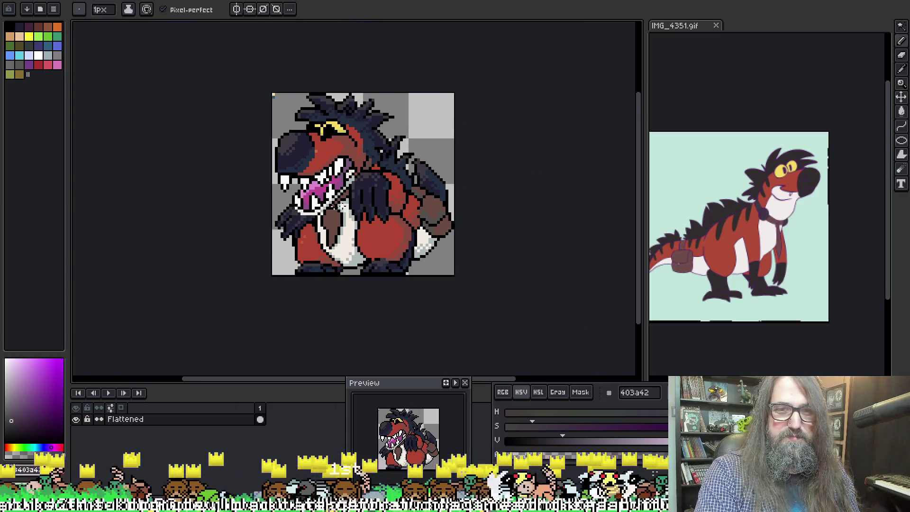
Pencil red and black pixels along the claw's edge where it meets the chest
scroll(352, 278, "up", 2)
scroll(393, 204, "down", 1)
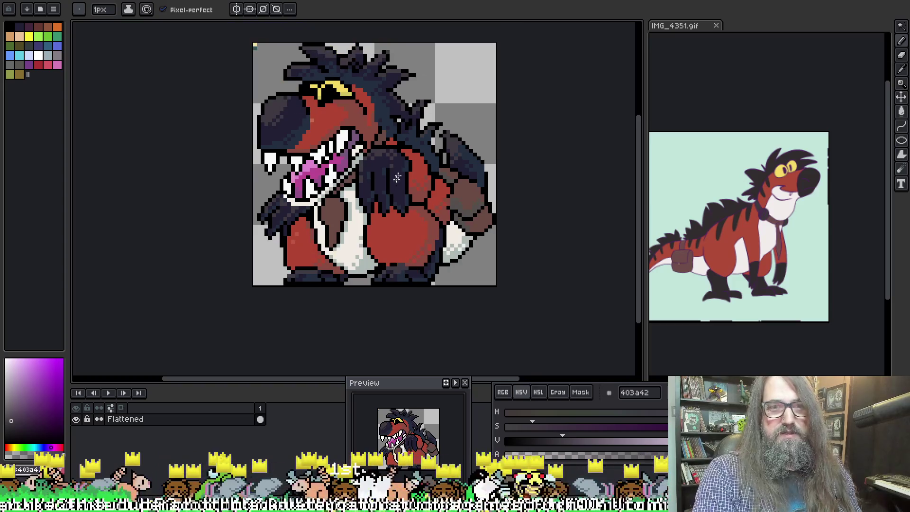
left_click_drag(393, 204, 388, 216)
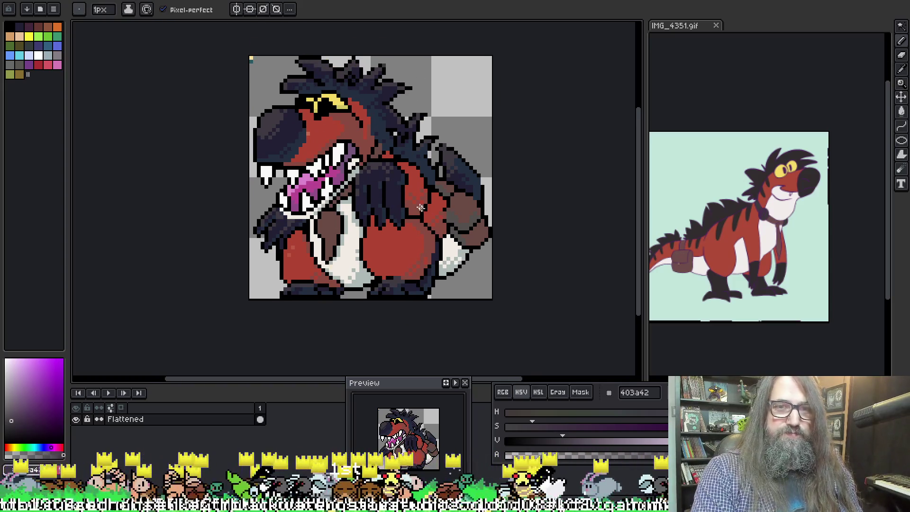
scroll(309, 188, "up", 5)
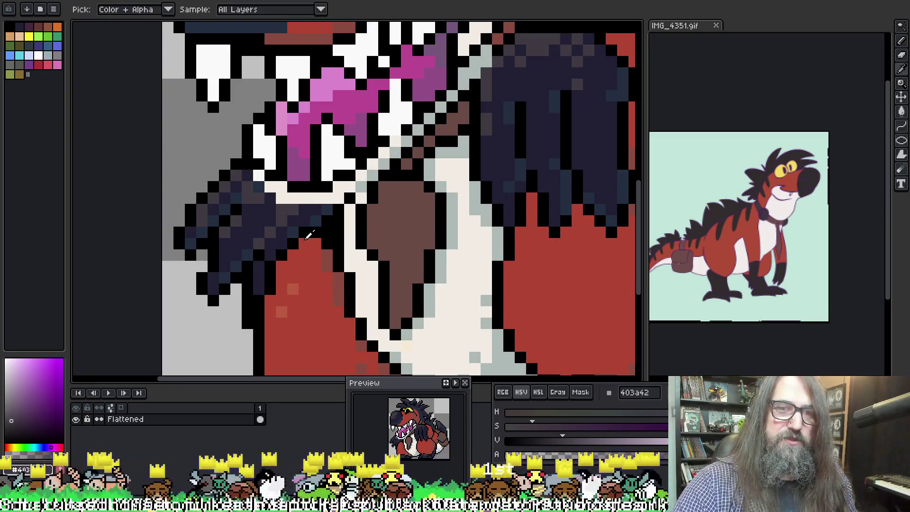
left_click(315, 225, "alt")
left_click(314, 242, "alt")
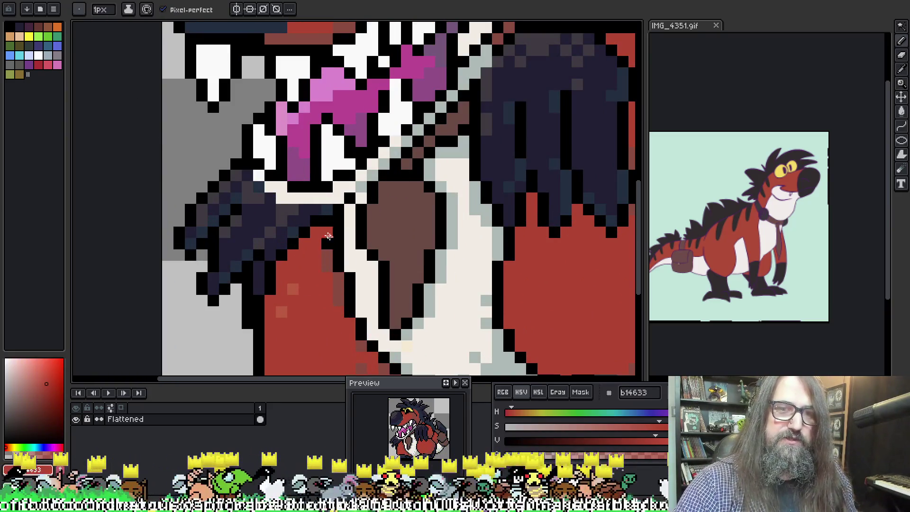
left_click(328, 209)
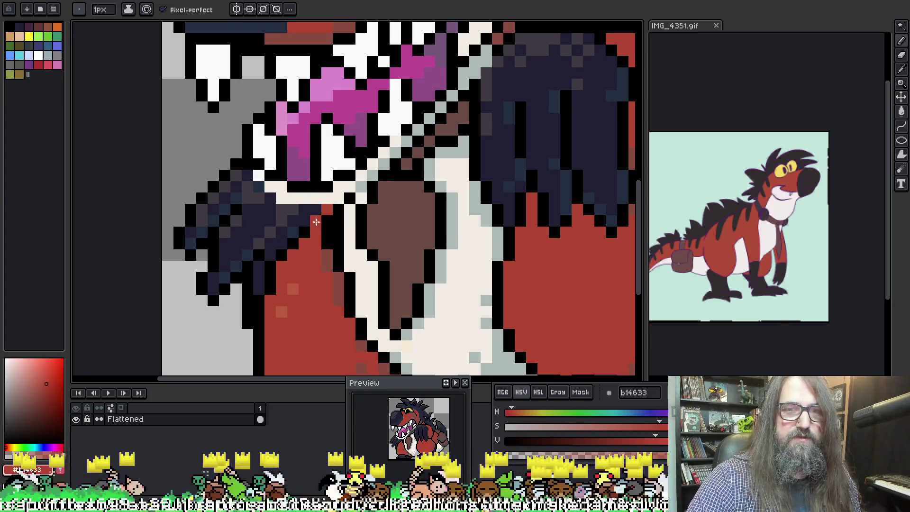
left_click(307, 226, "alt")
left_click(316, 212)
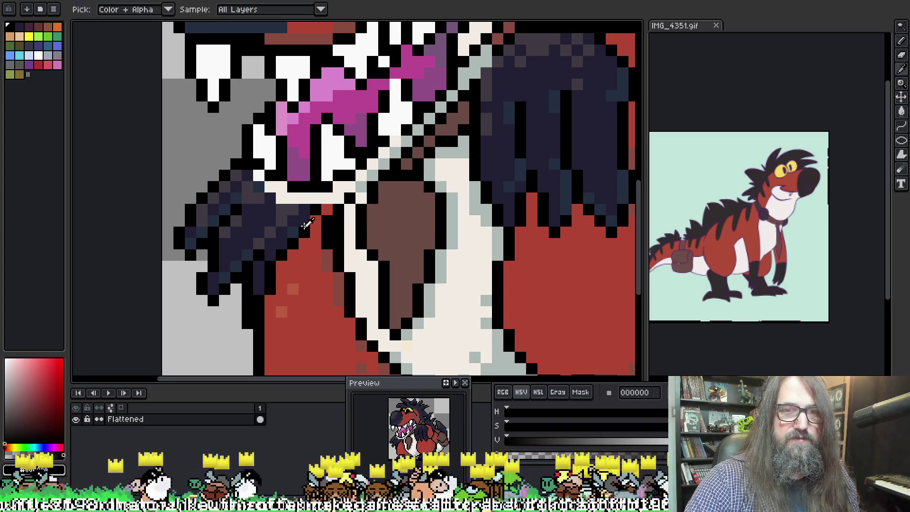
left_click(306, 232, "alt")
left_click(298, 234, "alt")
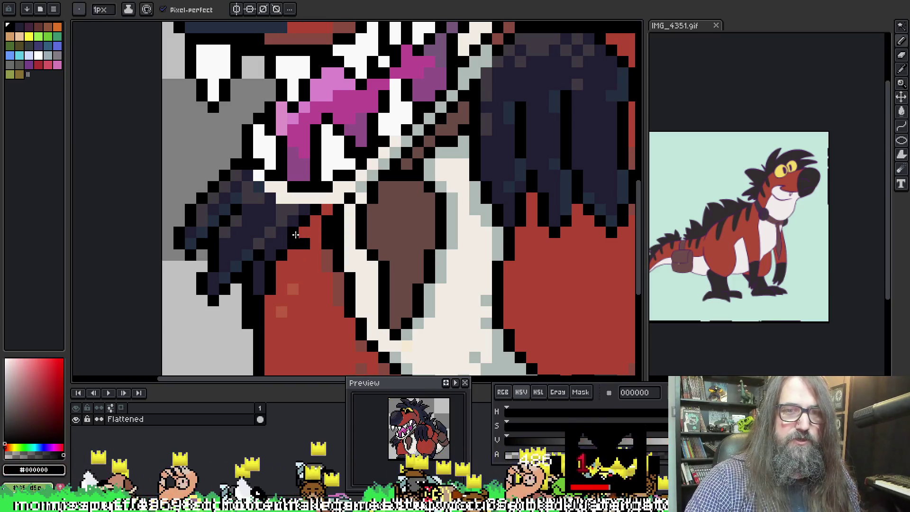
left_click(295, 241, "alt")
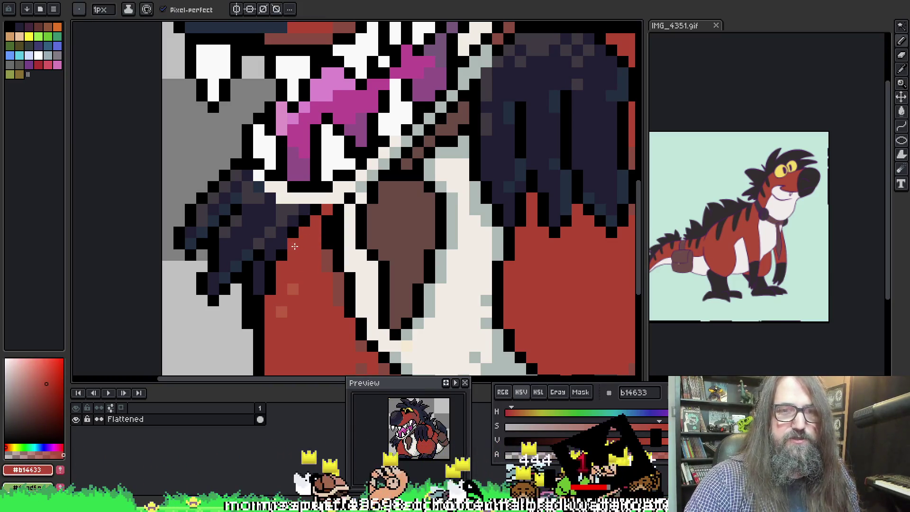
Resample black and red, then reframe the enlarged sprite around the claw
key("alt")
left_click(286, 253, "alt")
left_click(281, 248, "alt")
left_click(293, 244, "alt")
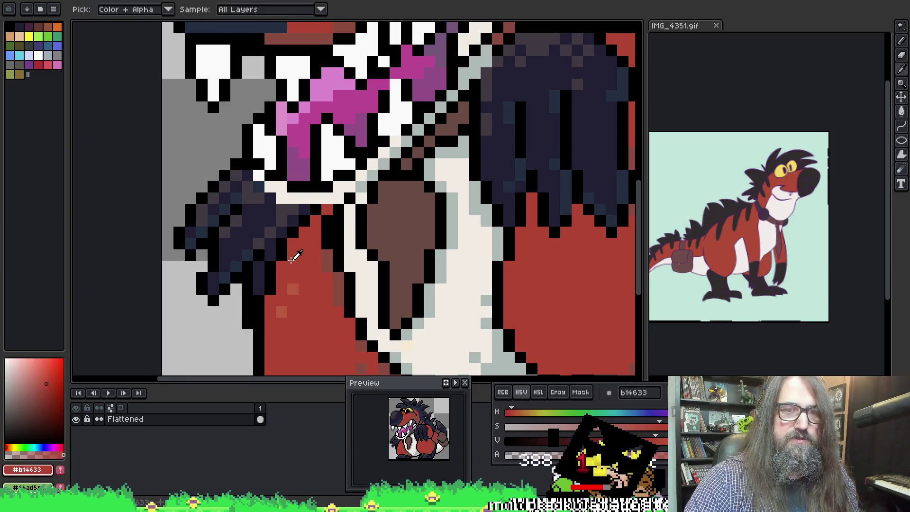
key("3")
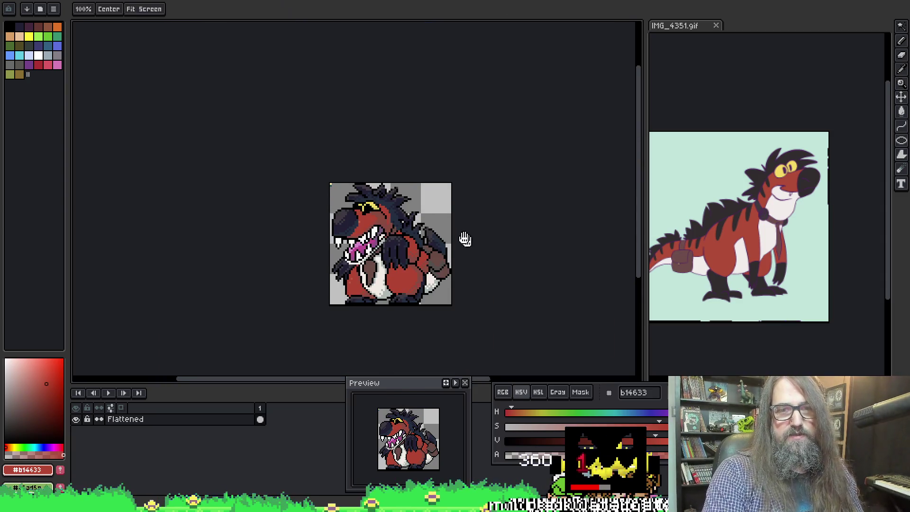
scroll(425, 255, "up", 1)
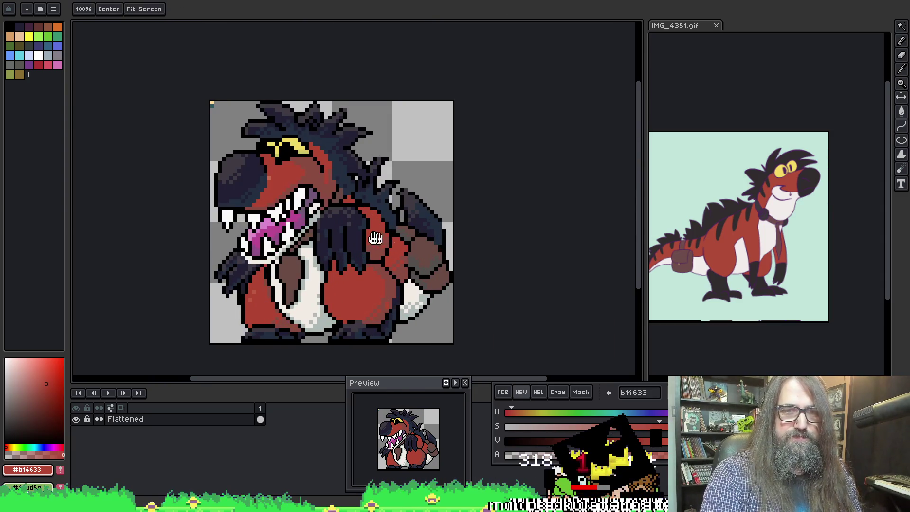
left_click_drag(236, 276, 261, 282)
scroll(261, 281, "up", 1)
scroll(260, 282, "up", 2)
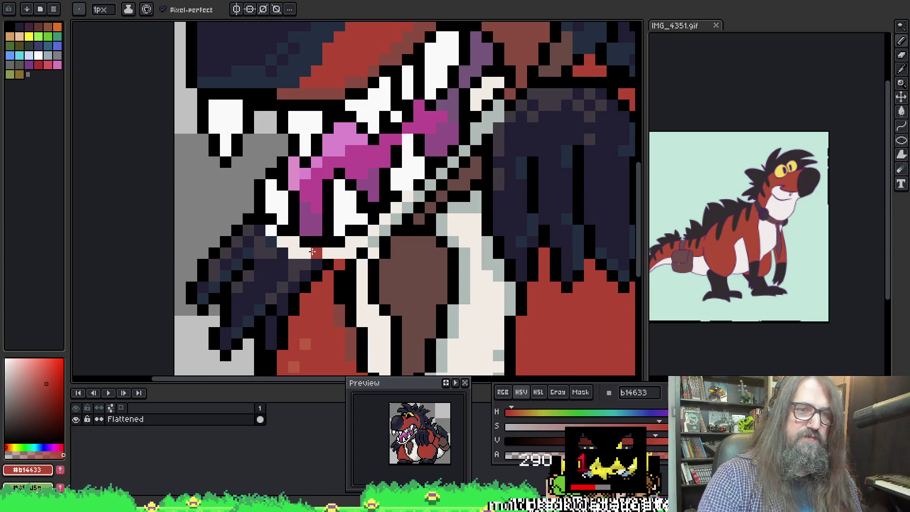
left_click(198, 298, "alt")
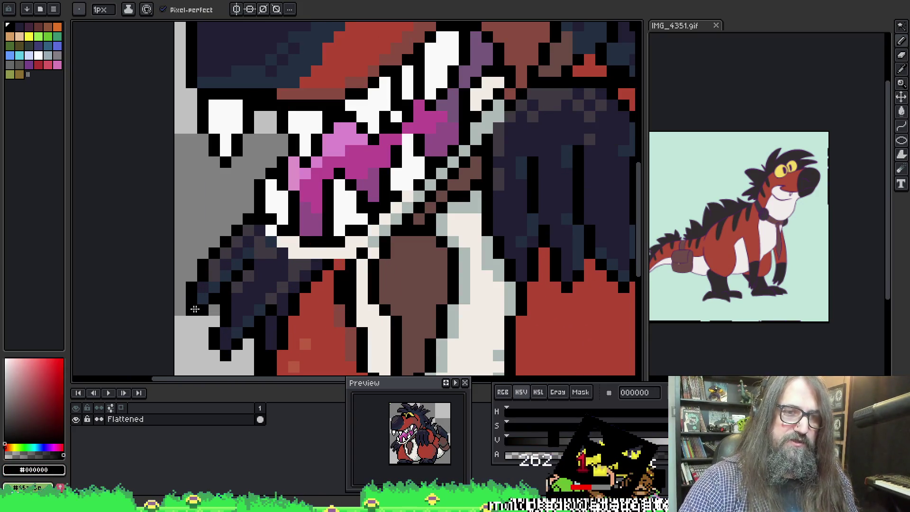
left_click_drag(232, 284, 227, 172)
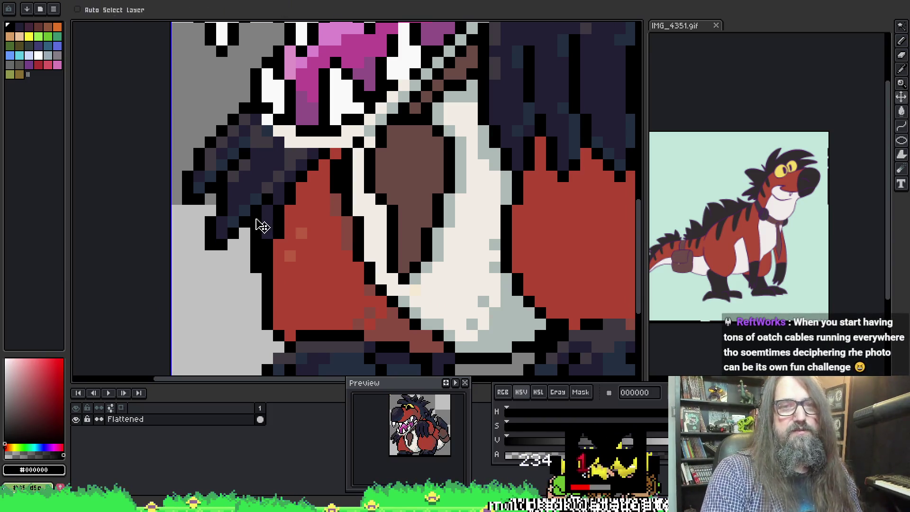
With the pencil active, pick the pale tooth colour #d6dfe0 from the dinosaur's teeth
scroll(260, 224, "down", 1)
scroll(294, 228, "up", 2)
scroll(295, 228, "down", 3)
mouse_move(472, 141)
left_mouse_down()
mouse_move(382, 196)
mouse_move(409, 164)
left_mouse_up()
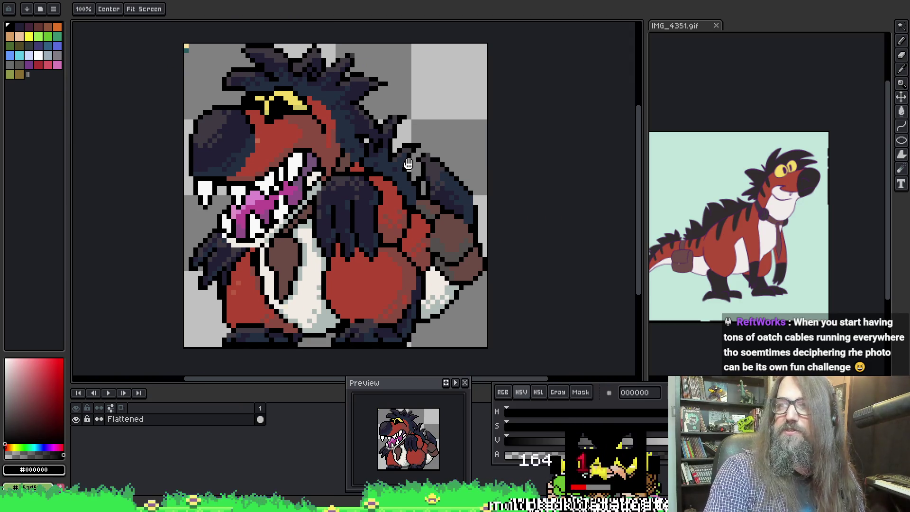
key("b")
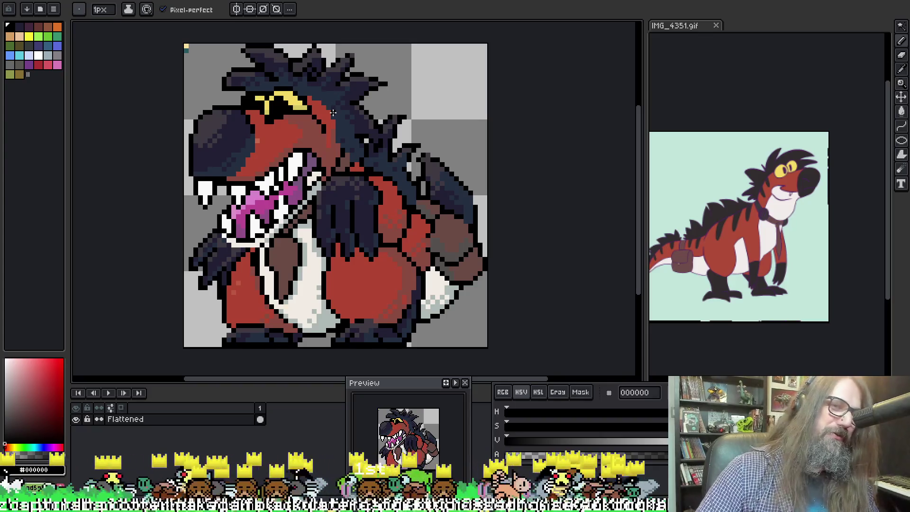
left_click(188, 46, "alt")
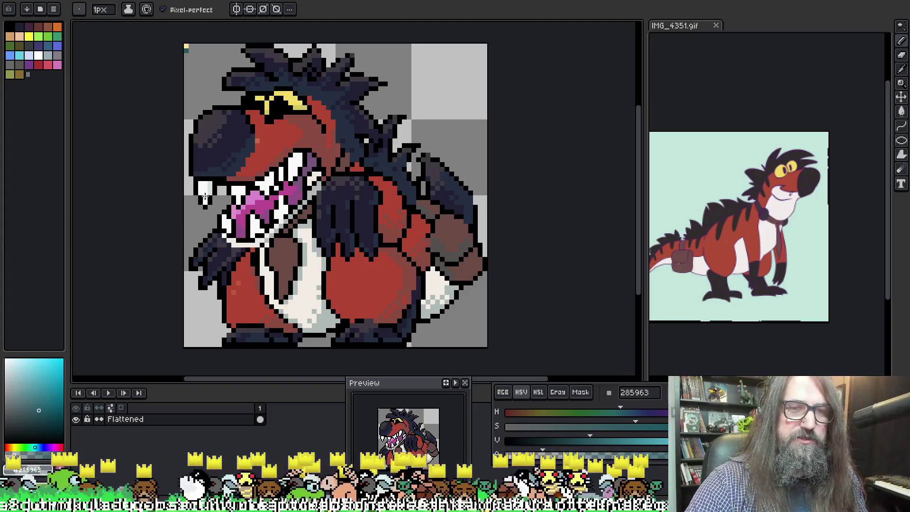
left_click(223, 182, "alt")
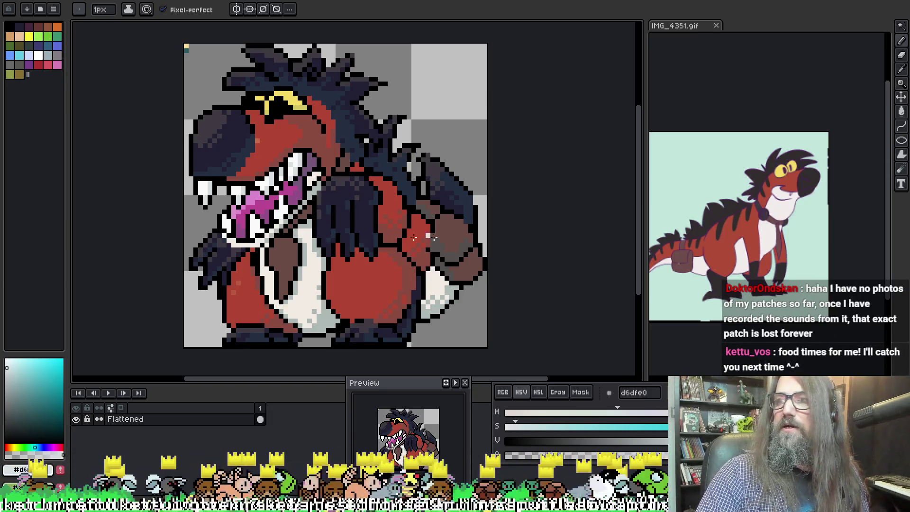
mouse_move(325, 209)
left_mouse_down()
mouse_move(362, 185)
mouse_move(303, 232)
left_mouse_up()
mouse_move(337, 264)
left_mouse_down()
mouse_move(321, 248)
mouse_move(315, 256)
mouse_move(329, 279)
mouse_move(314, 278)
mouse_move(328, 272)
left_mouse_up()
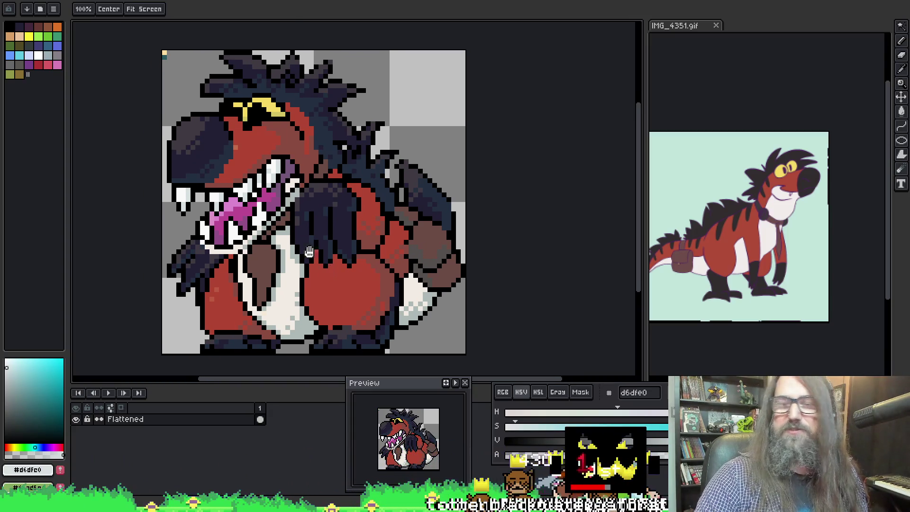
Sample the chest brown and the eye's yellow #d3c663 to mark a cross on the satchel
key("b")
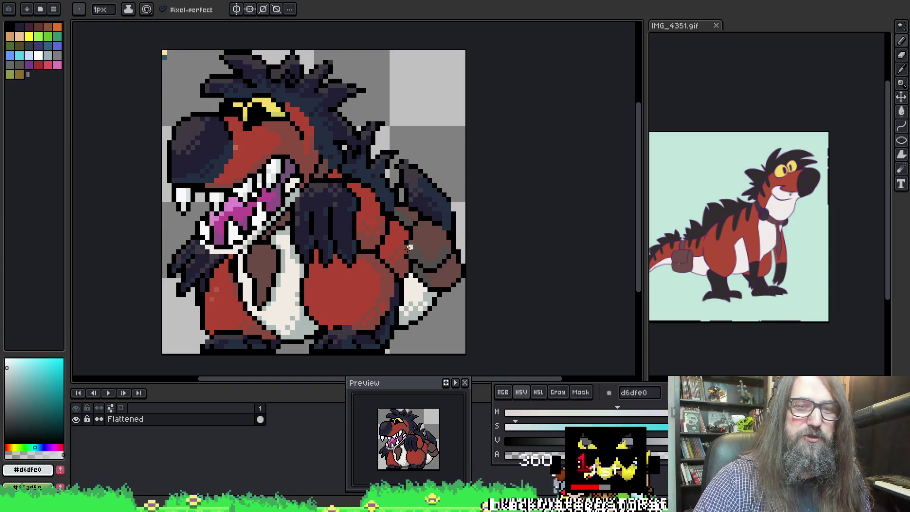
key("i")
key("b")
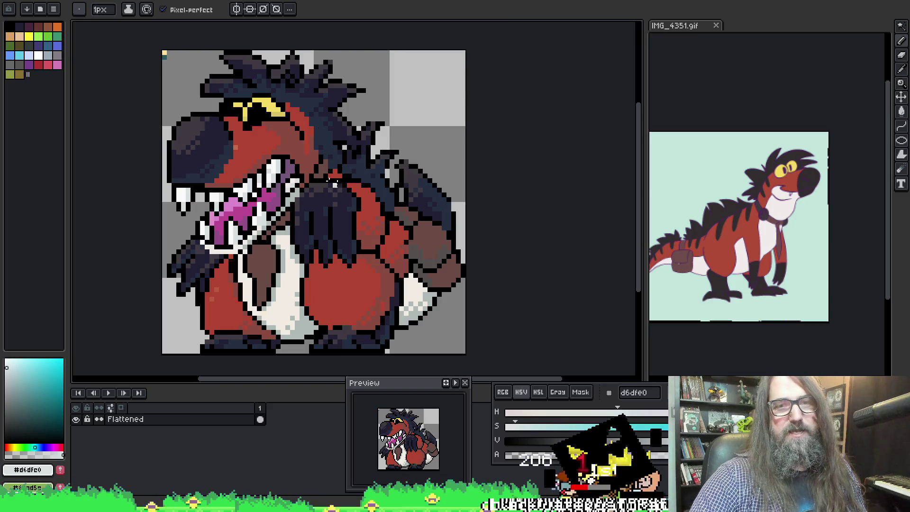
left_click(275, 240, "alt")
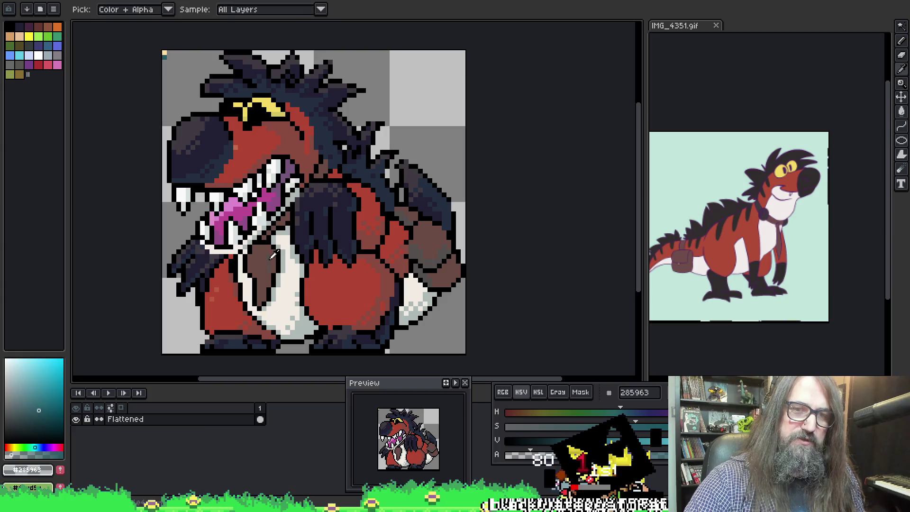
left_click(270, 253, "alt")
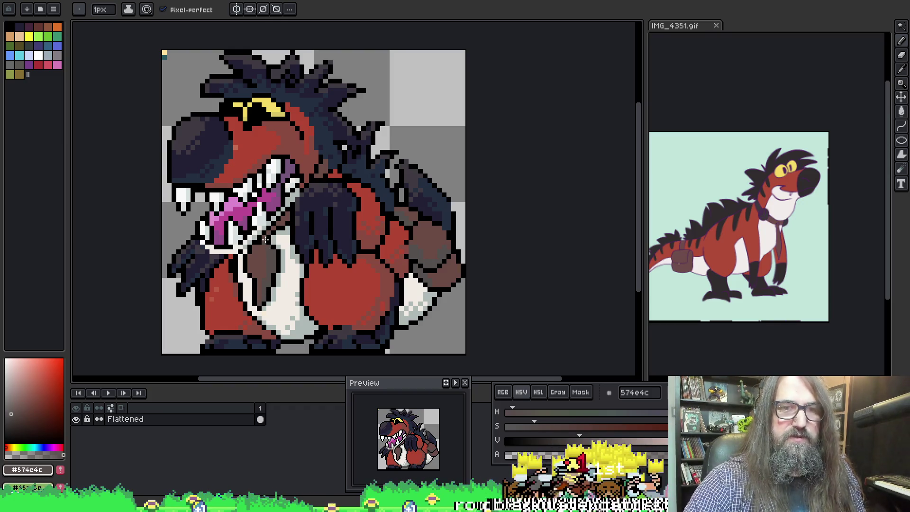
key("ctrl")
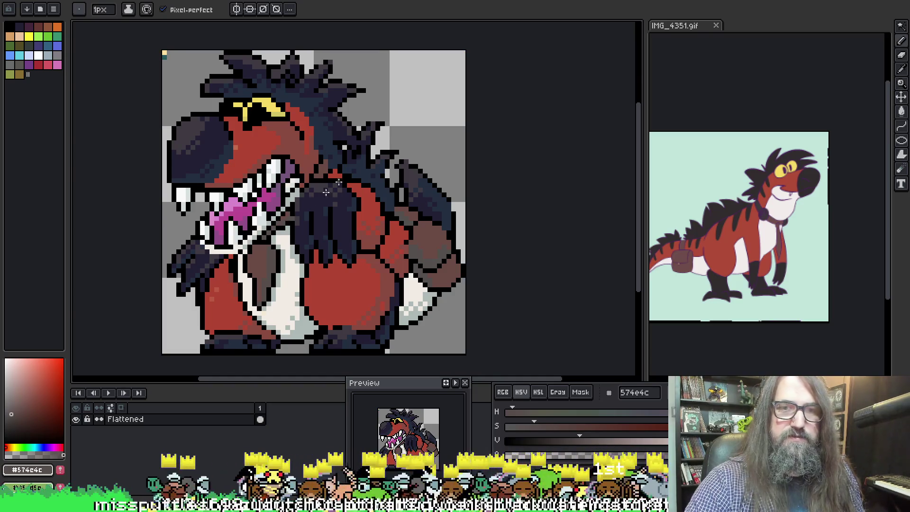
left_click_drag(435, 258, 398, 229)
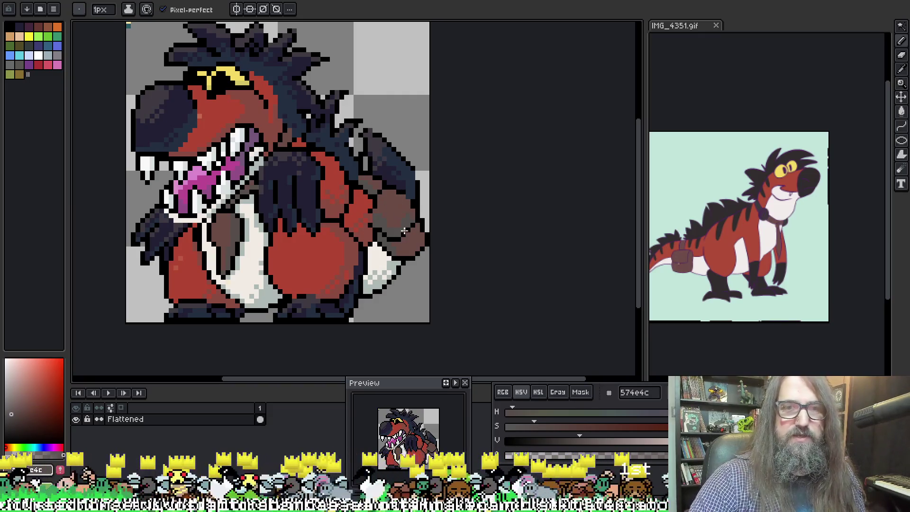
mouse_move(447, 197)
left_mouse_down()
mouse_move(533, 163)
mouse_move(504, 166)
mouse_move(508, 207)
left_mouse_up()
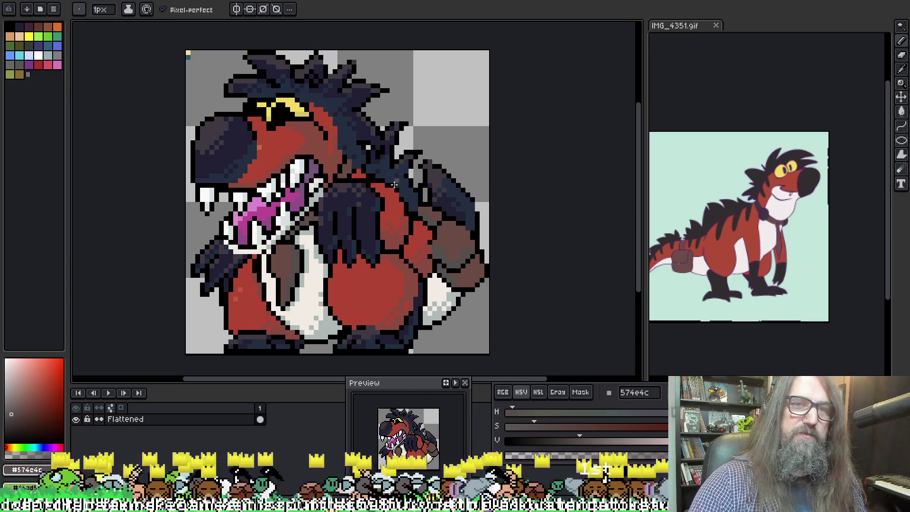
left_click(305, 109, "alt")
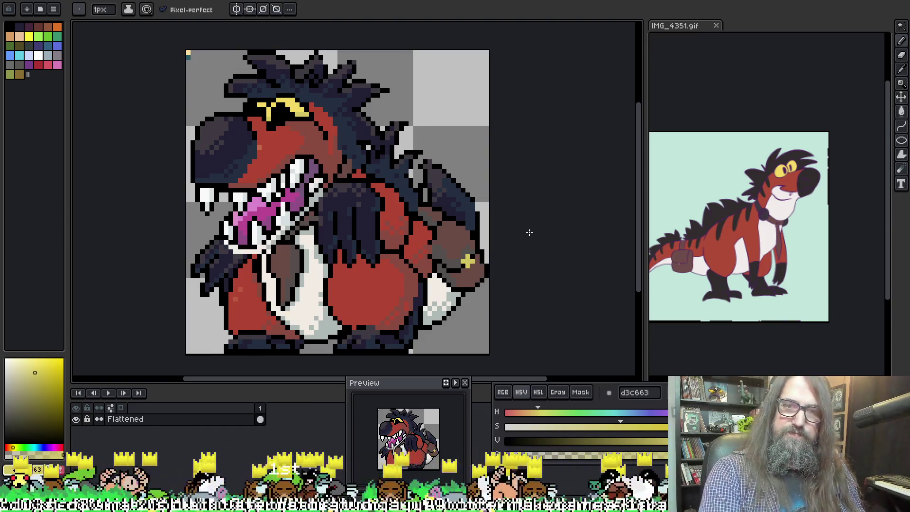
Sample the black outline and the purple-grey shadow tone from the sprite
key("alt")
left_click(463, 262, "alt")
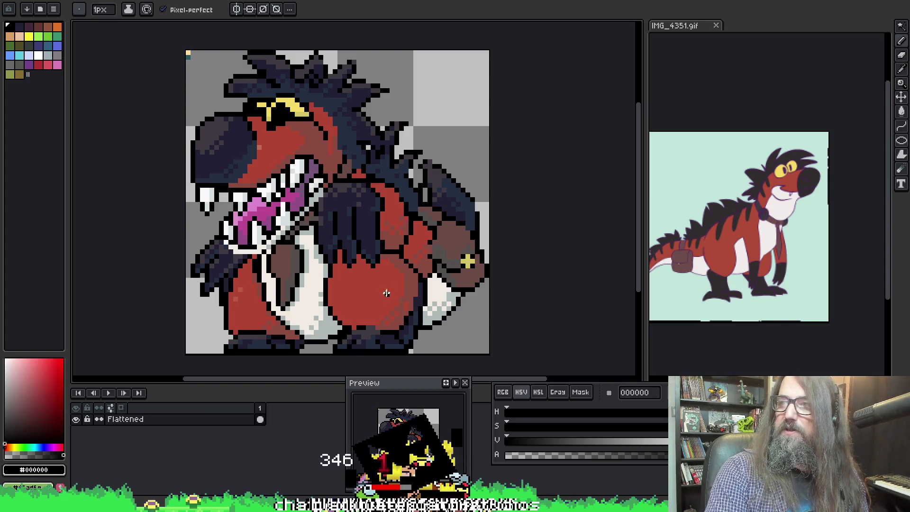
mouse_move(355, 242)
left_mouse_down()
mouse_move(355, 263)
mouse_move(332, 245)
left_mouse_up()
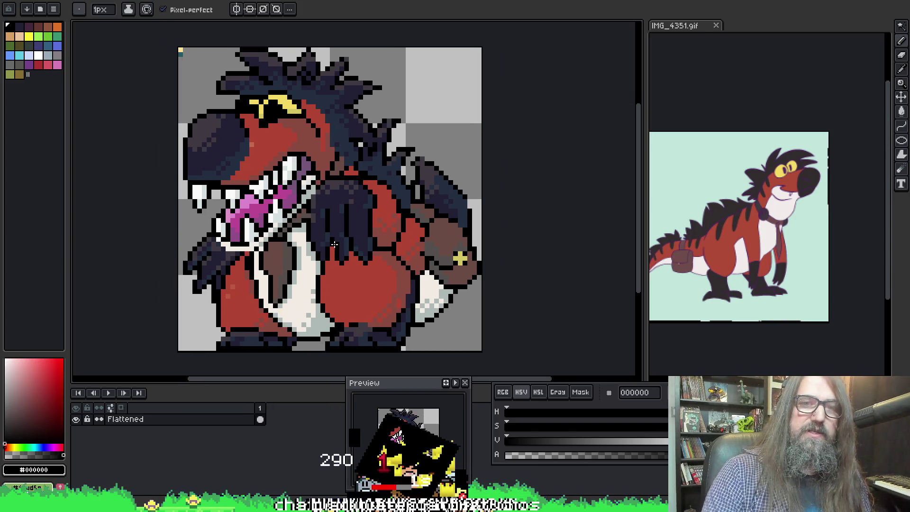
key("i")
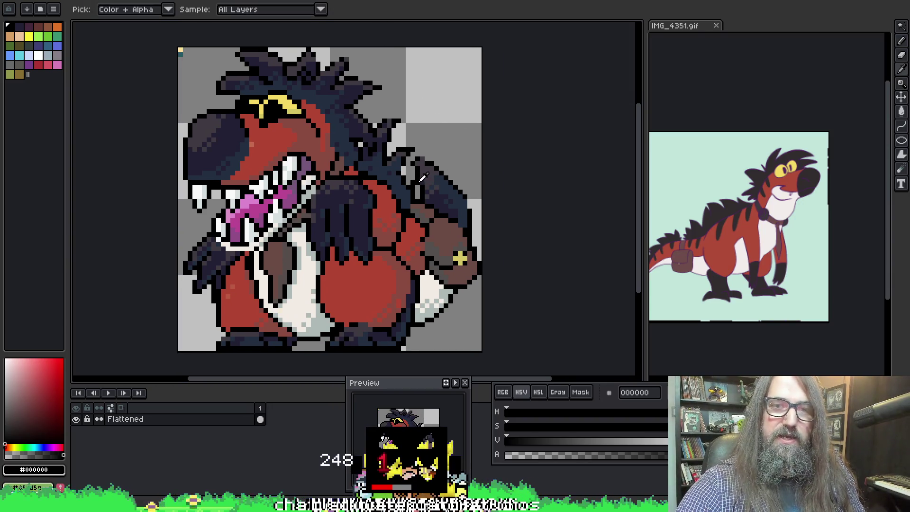
left_click(427, 172)
key("b")
Resample black and navy, then settle on the #403a42 shadow tone after panning
key("i")
key("b")
key("i")
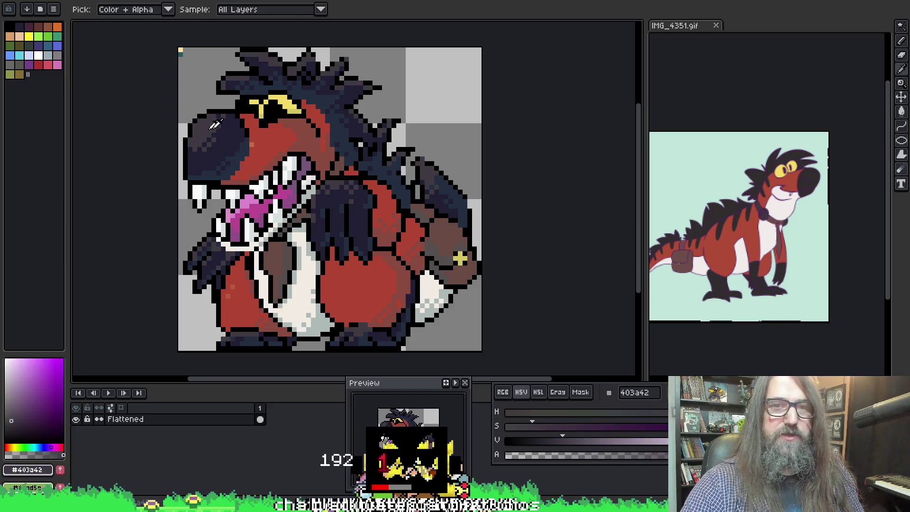
left_click(429, 182, "alt")
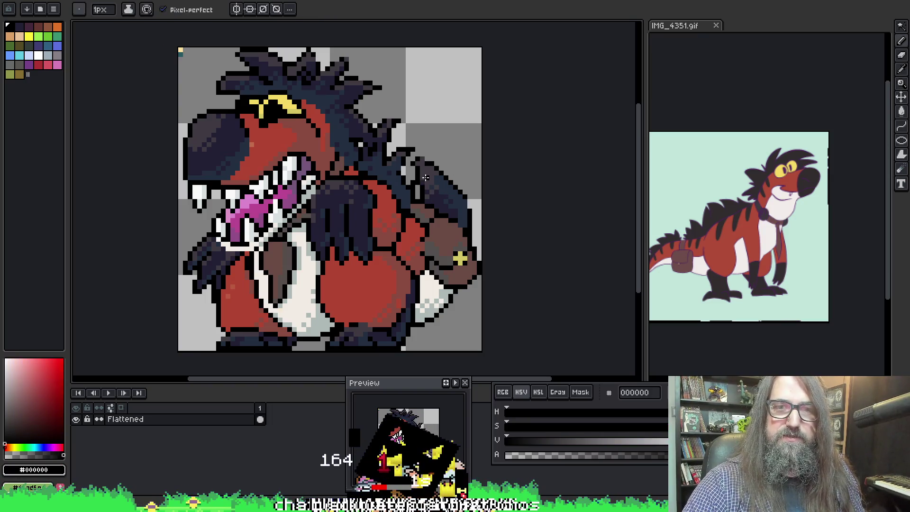
left_click(425, 177, "alt")
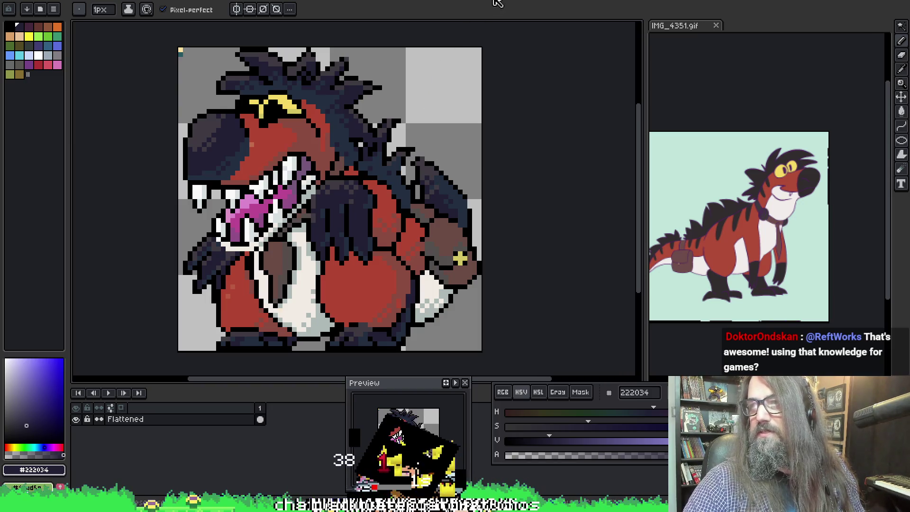
left_click_drag(262, 184, 279, 189)
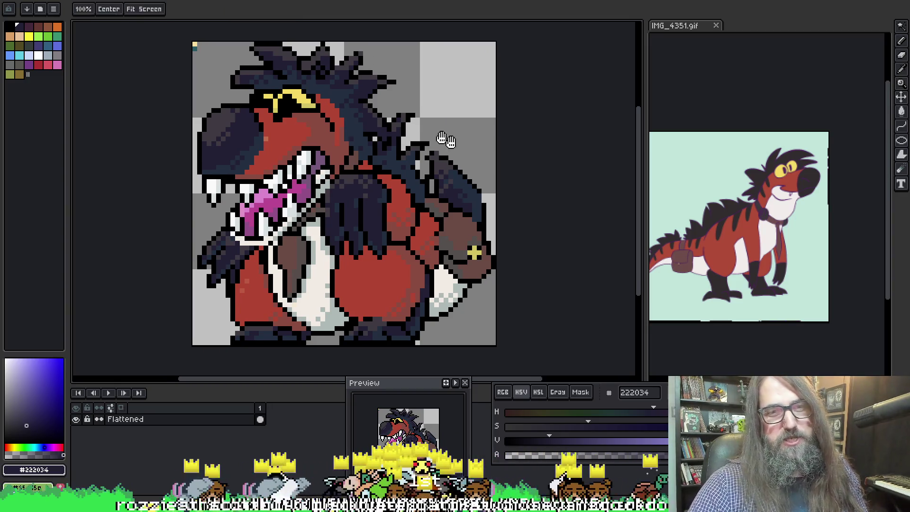
left_click_drag(452, 154, 451, 142)
left_click(327, 215, "alt")
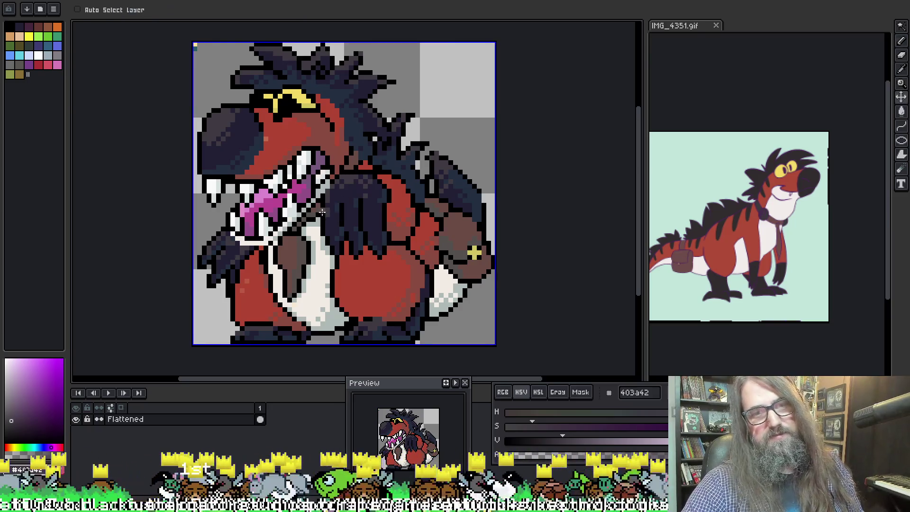
Dab alternating navy and purple-grey #403a42 shading pixels onto the claw
key("alt")
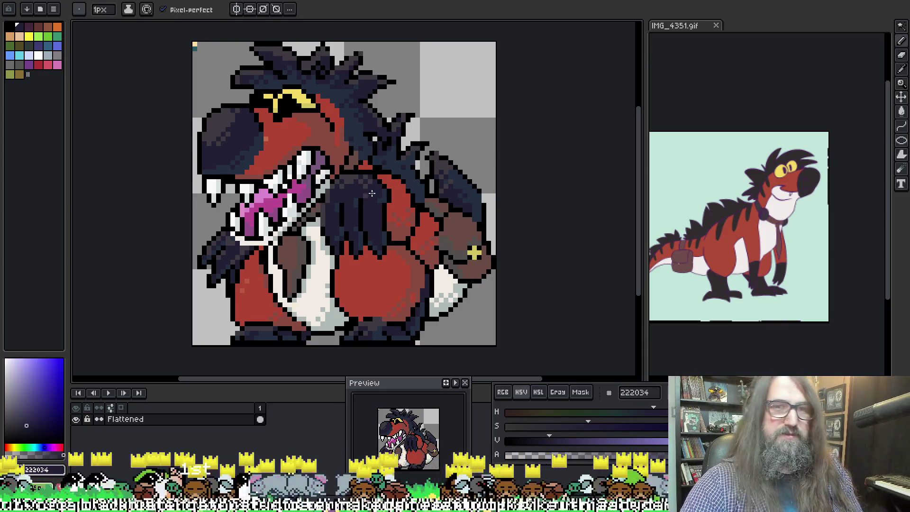
key("alt")
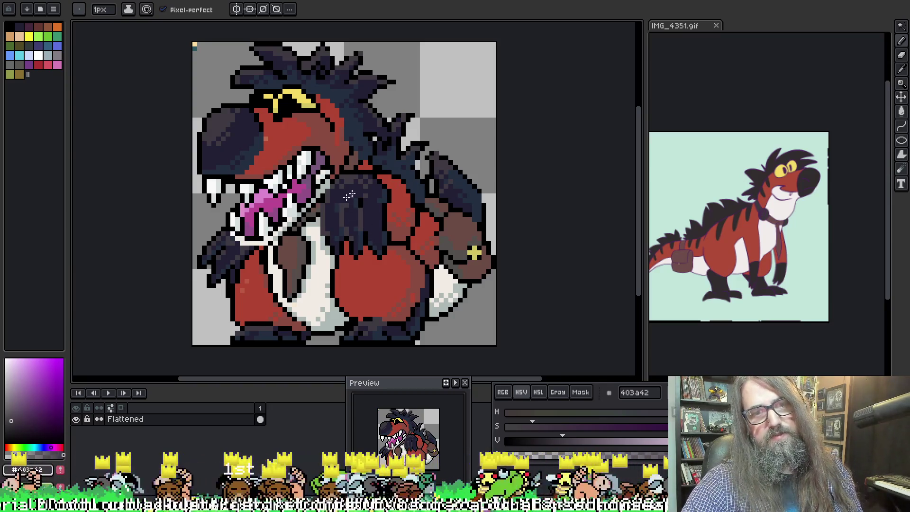
left_click(340, 202, "alt")
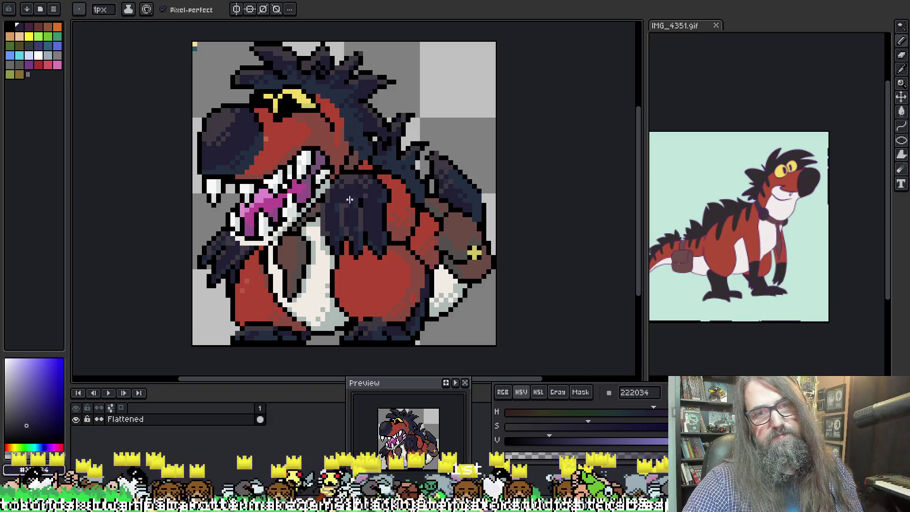
left_click(346, 202, "alt")
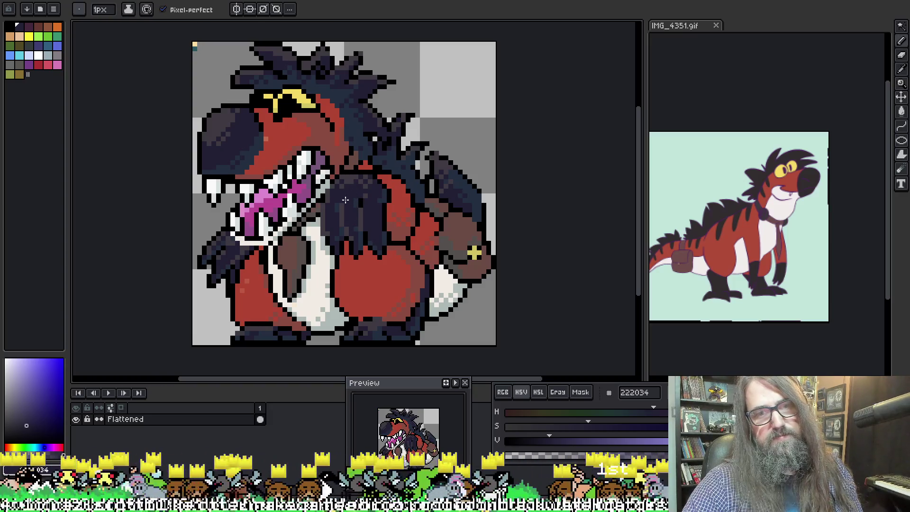
left_click(344, 201, "alt")
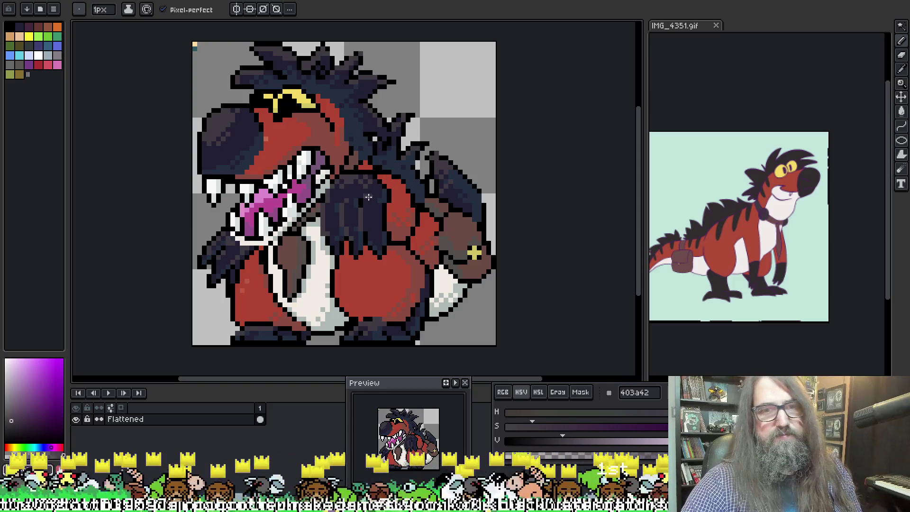
left_click(365, 201, "alt")
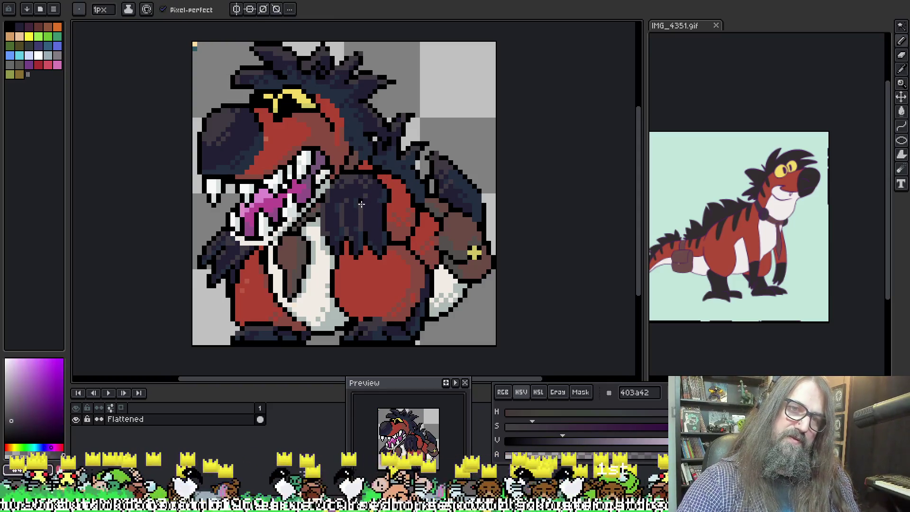
left_click(370, 186, "alt")
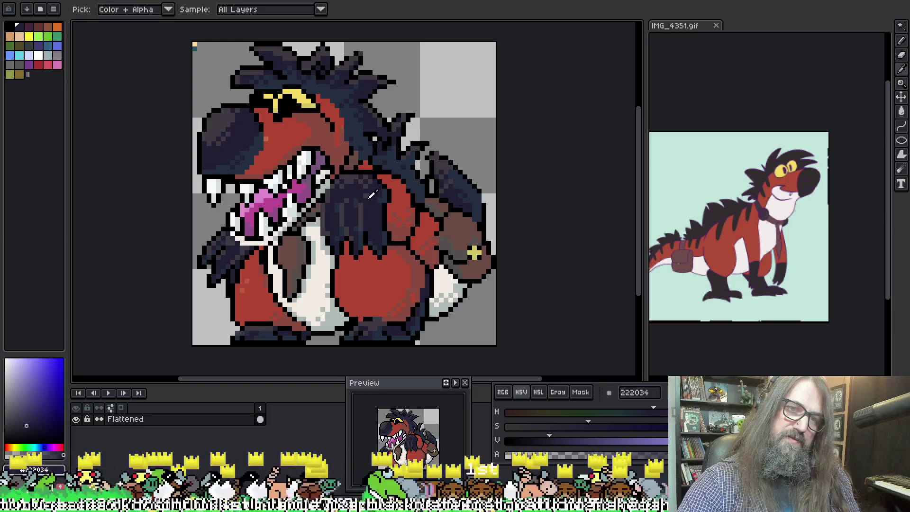
left_click(372, 195, "alt")
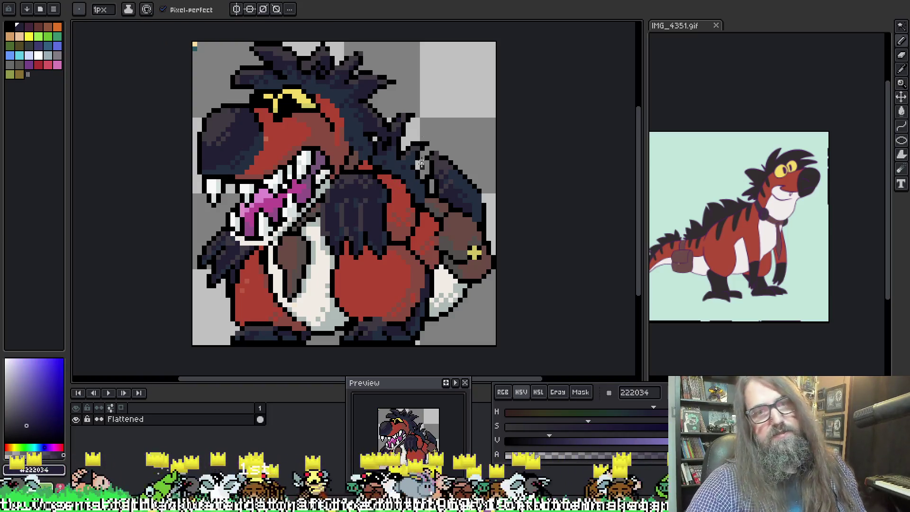
left_click(361, 201, "alt")
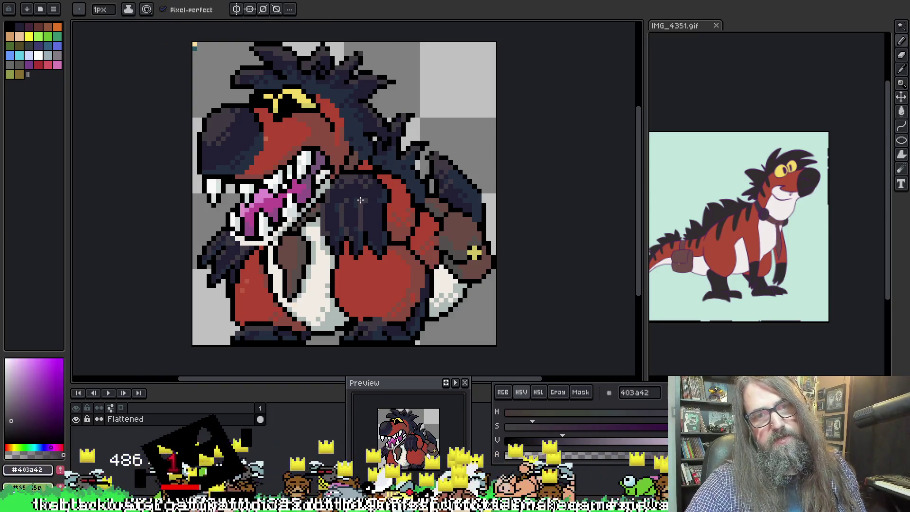
left_click(344, 203, "alt")
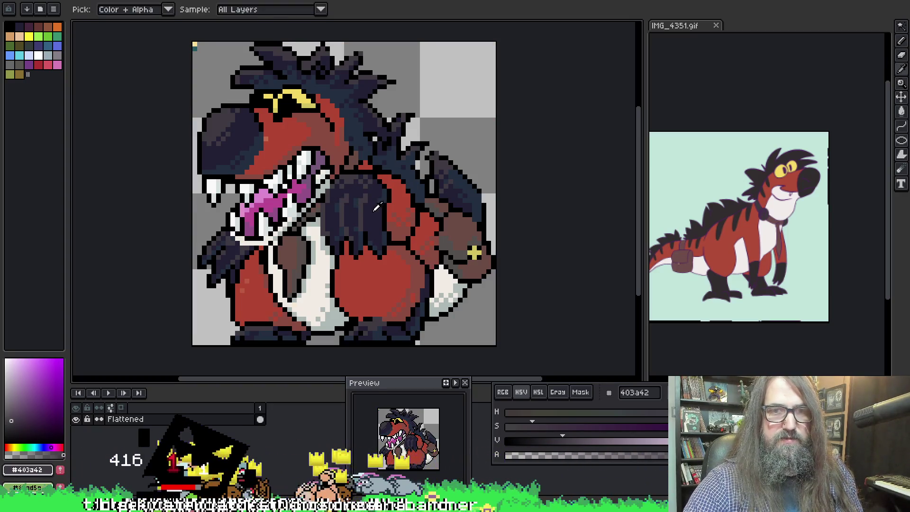
Add more navy dabs to the claw, ending with near-black #222034 as the colour
left_click(364, 198, "alt")
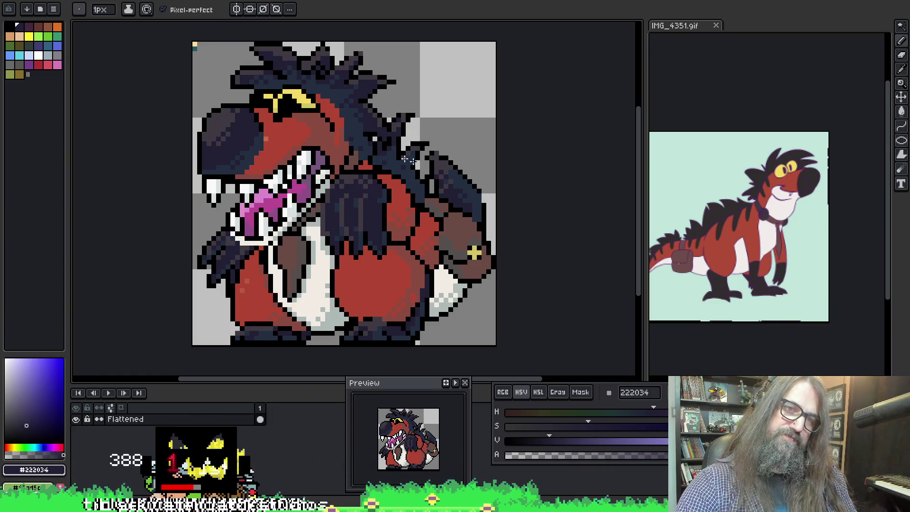
key("alt")
left_click(346, 199, "alt")
left_click(346, 195, "alt")
left_click(346, 194, "alt")
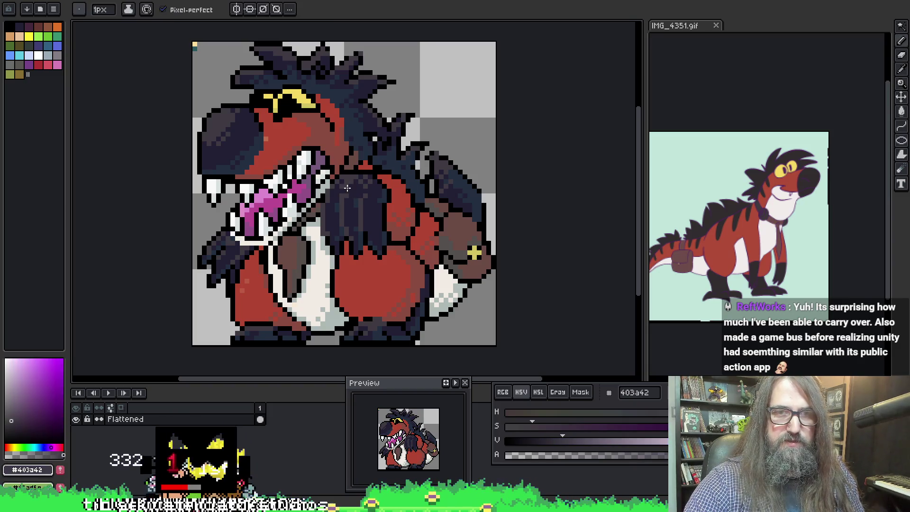
left_click(346, 194, "alt")
right_click(411, 208)
key("Escape")
left_click(327, 194, "alt")
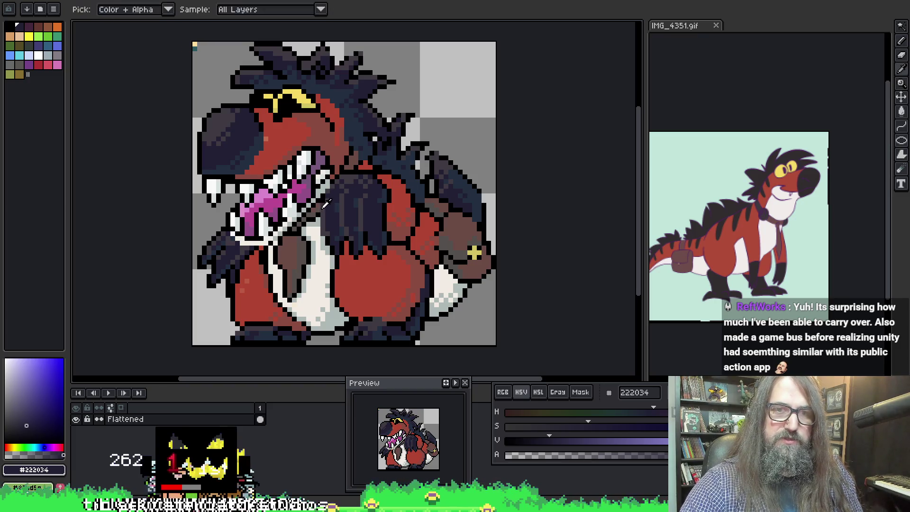
left_click(325, 195, "alt")
left_click(329, 195, "alt")
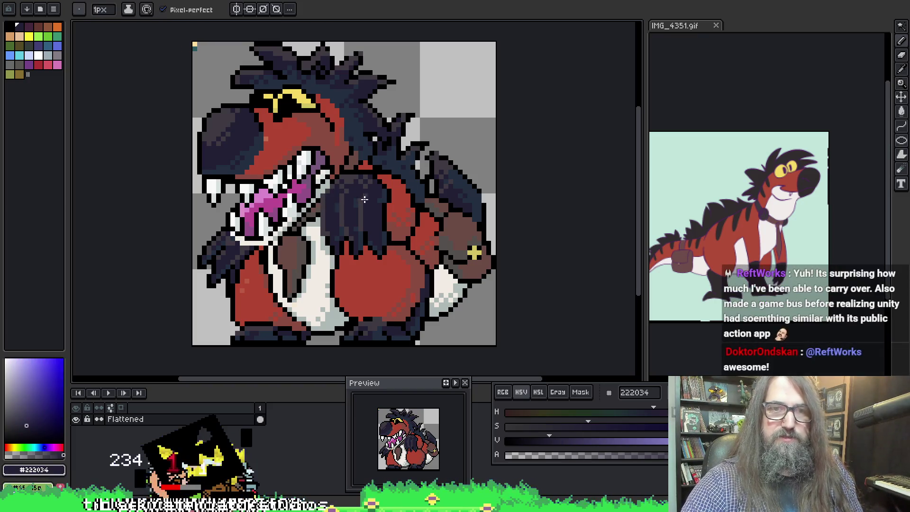
left_click(354, 179, "alt")
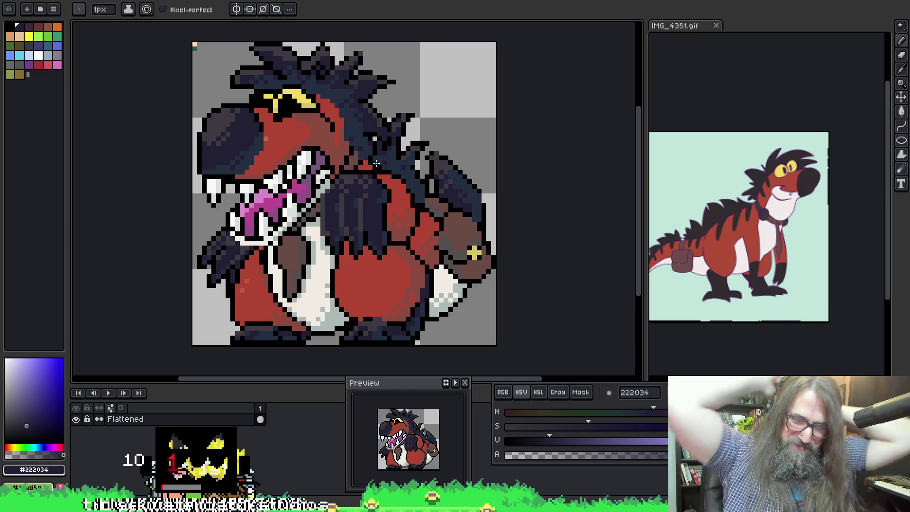
scroll(408, 171, "left", 2)
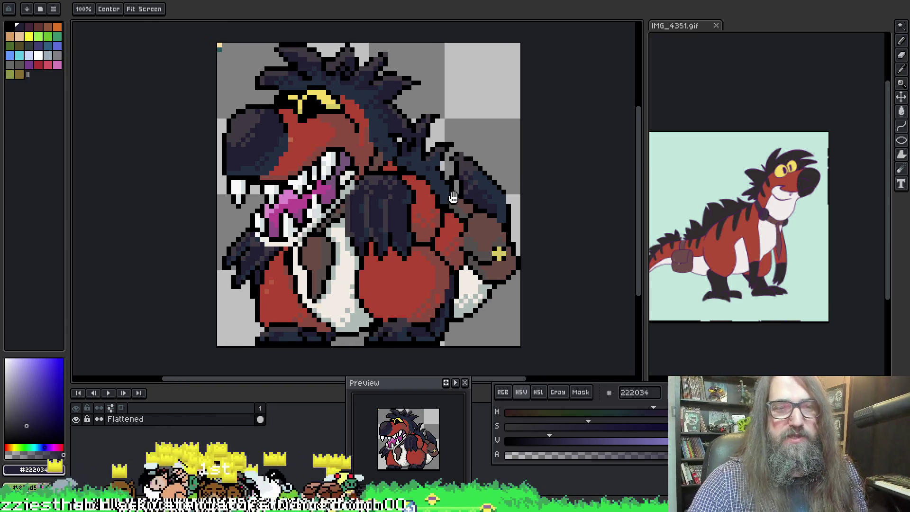
Sample the outline's navy #222034, then pick pure black #000000 from the artwork
scroll(311, 125, "right", 2)
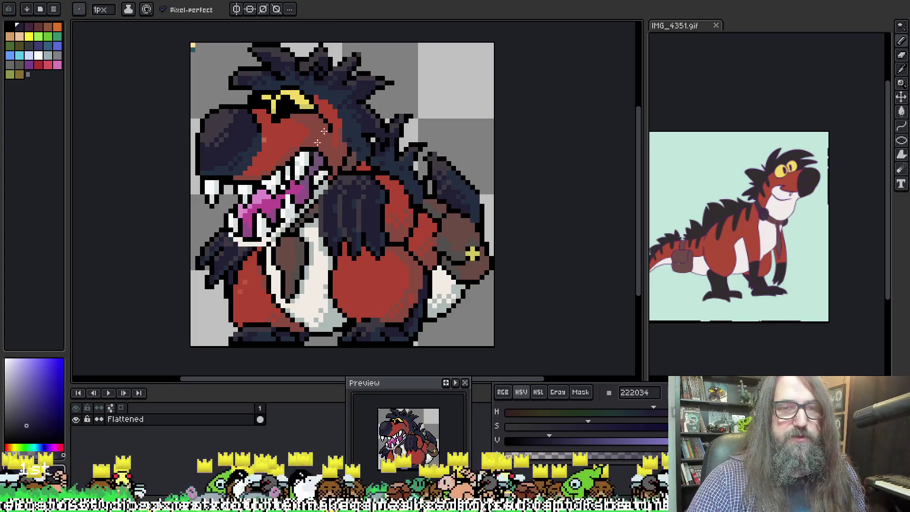
left_click_drag(255, 164, 249, 181)
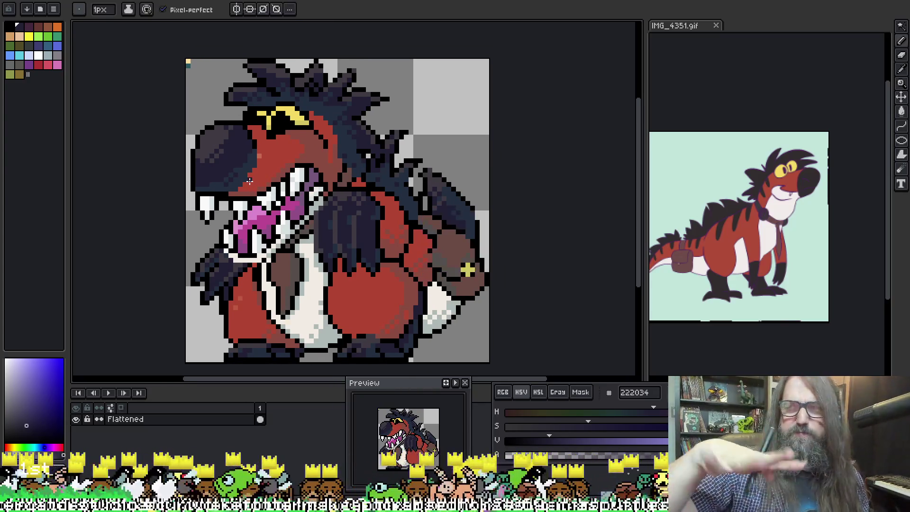
left_click_drag(358, 189, 342, 182)
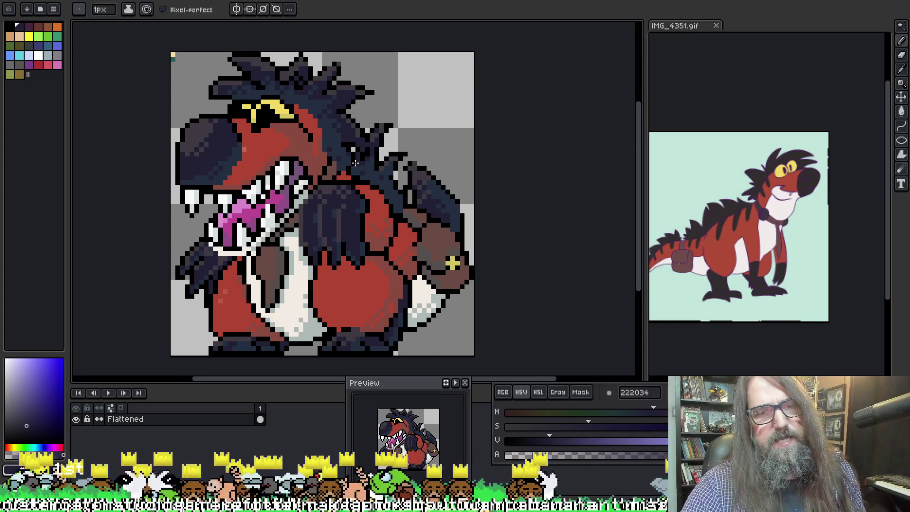
mouse_move(486, 155)
left_mouse_down()
mouse_move(487, 147)
mouse_move(534, 147)
left_mouse_up()
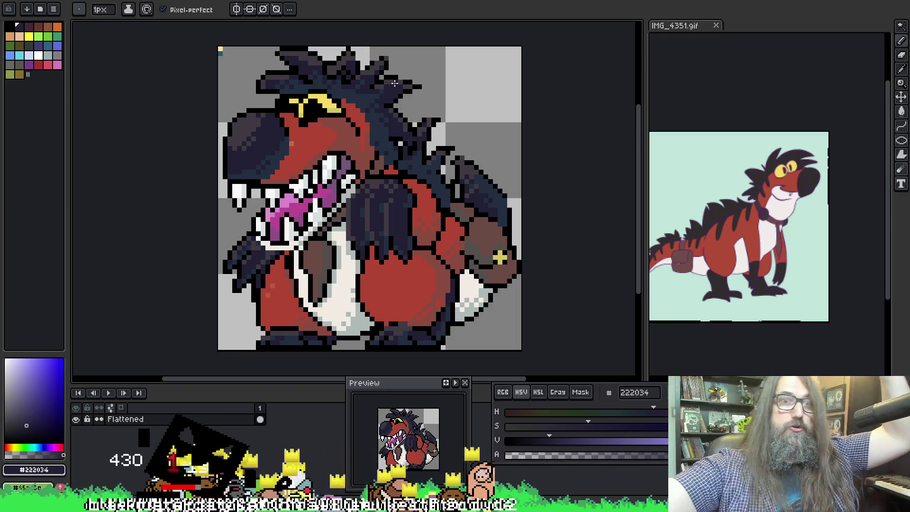
left_click(276, 137, "alt")
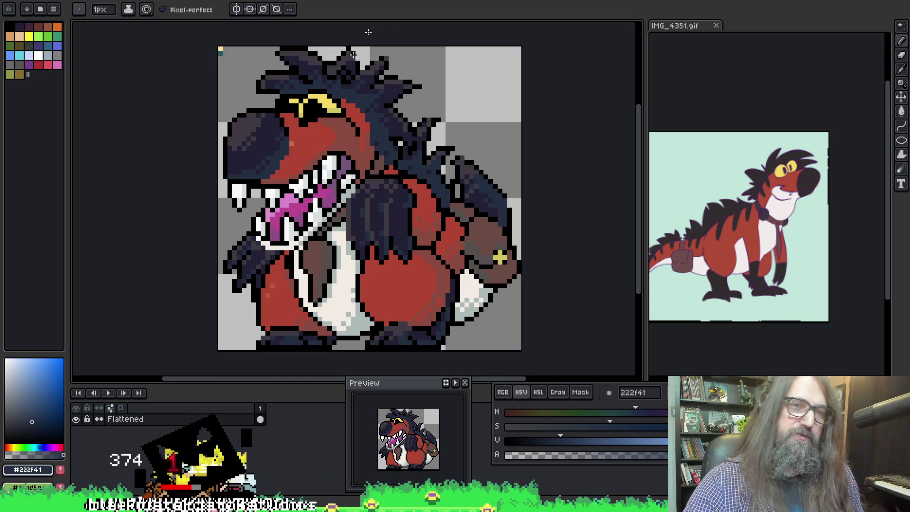
mouse_move(445, 145)
left_mouse_down()
mouse_move(411, 121)
mouse_move(439, 118)
left_mouse_up()
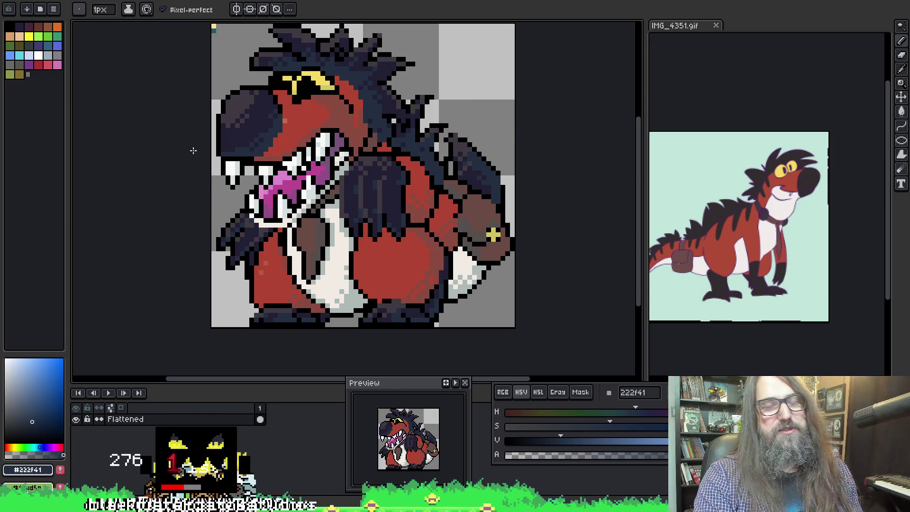
left_click(284, 123, "alt")
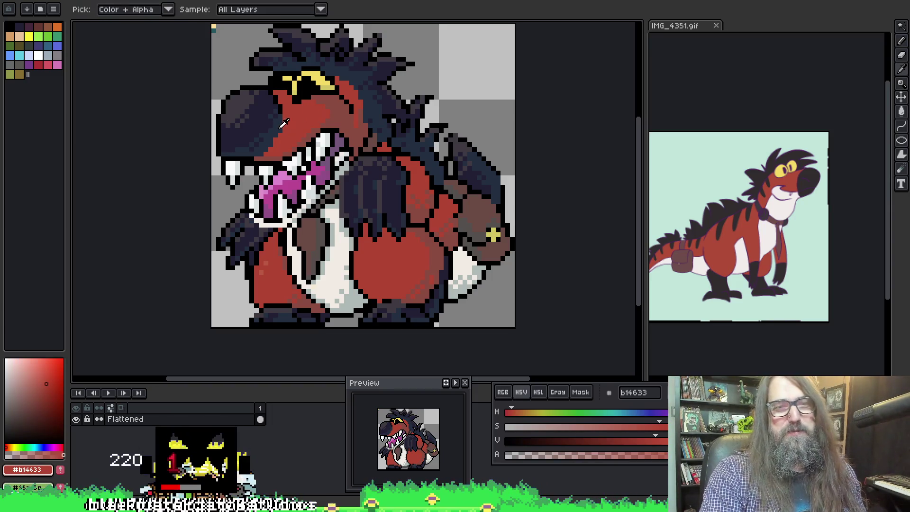
left_click(282, 122, "alt")
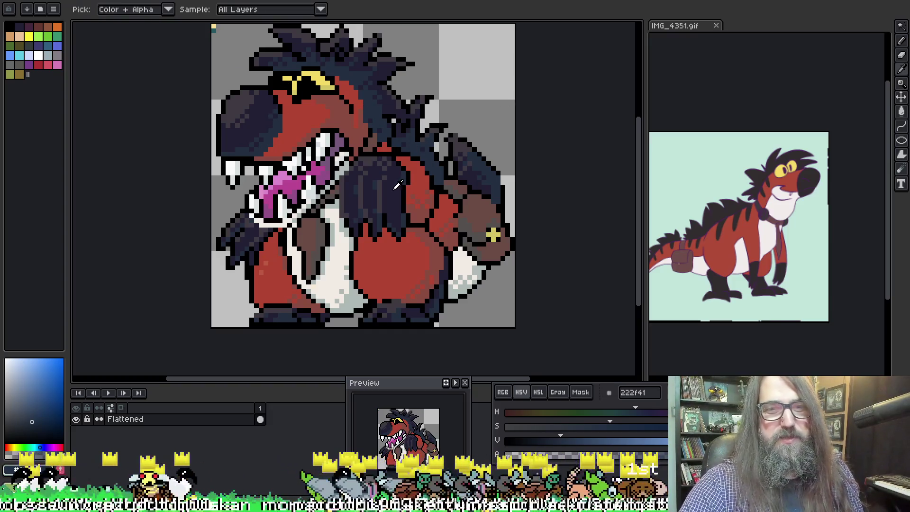
left_click(402, 235, "alt")
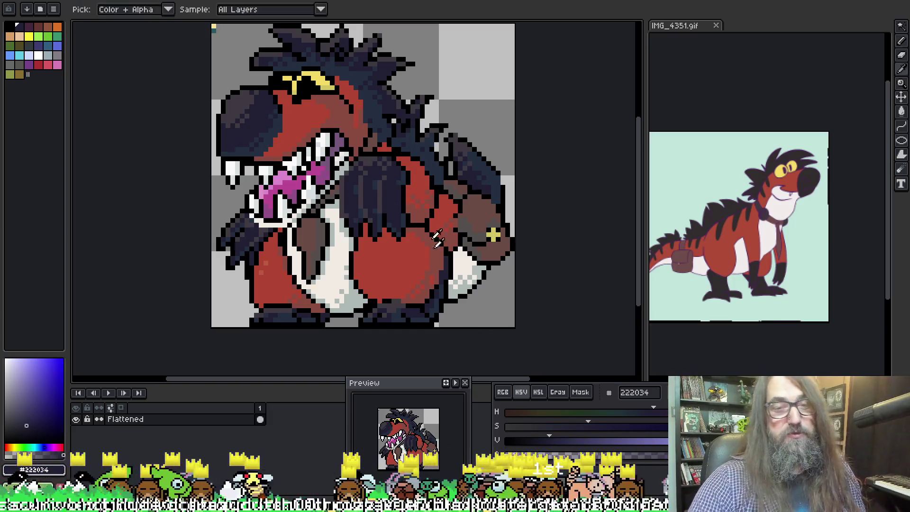
left_click(393, 296, "alt")
key("space")
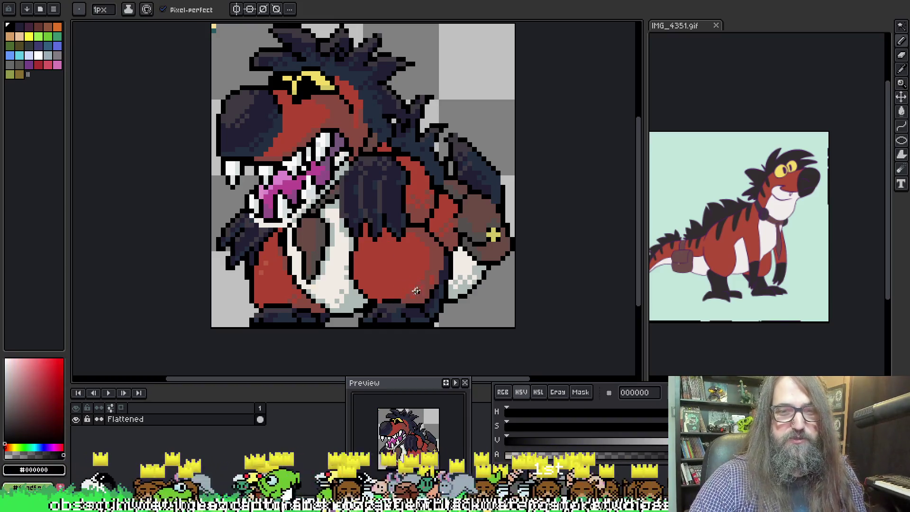
left_click_drag(454, 238, 473, 242)
mouse_move(363, 154)
left_mouse_down()
mouse_move(368, 178)
mouse_move(351, 161)
left_mouse_up()
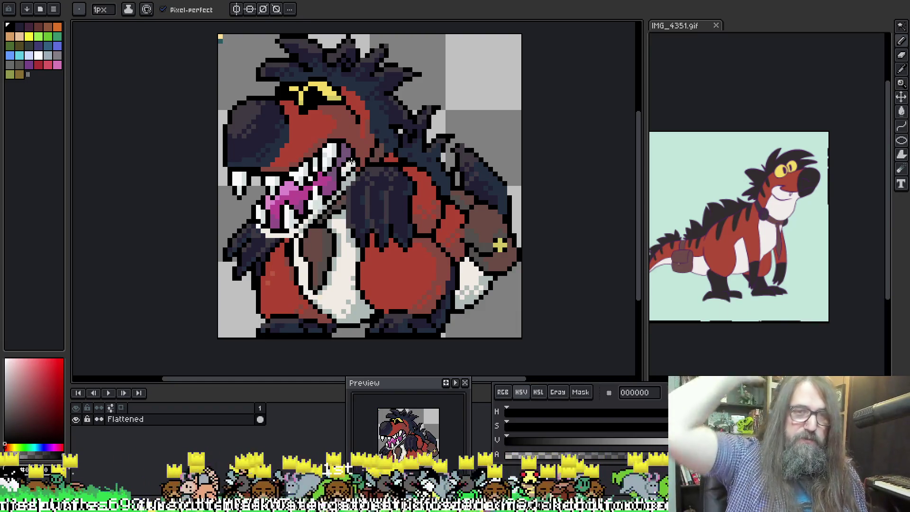
key("i")
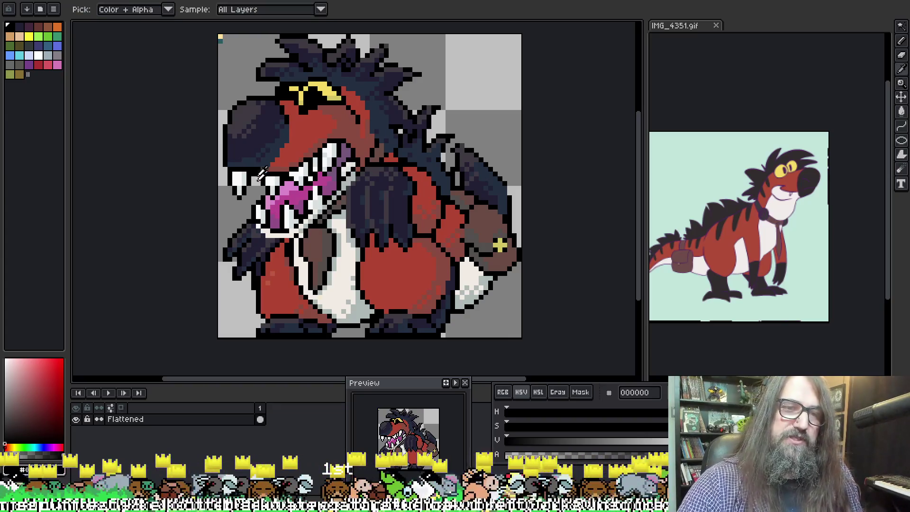
key("b")
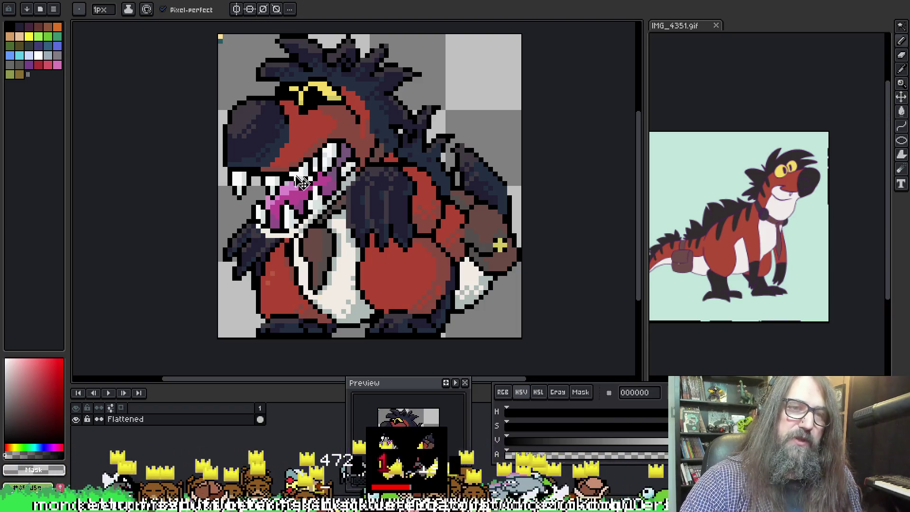
key("alt")
key("alt")
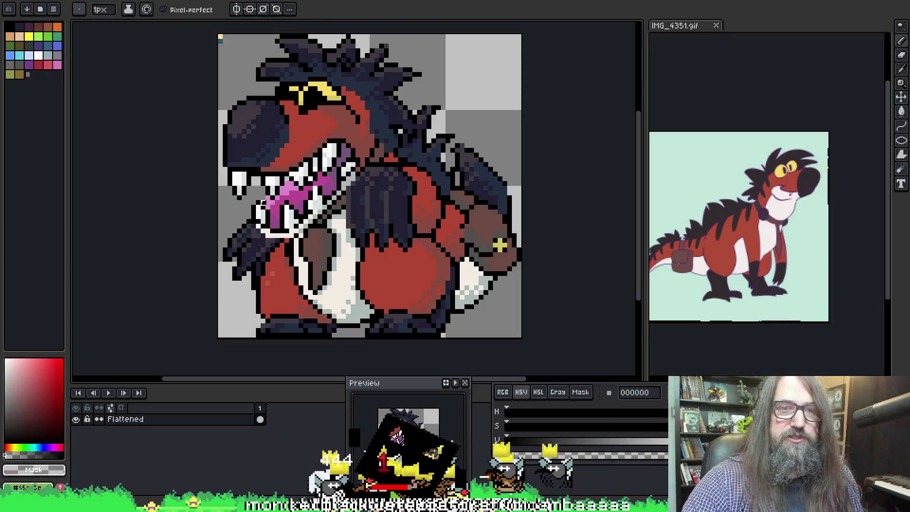
left_click(268, 198, "alt")
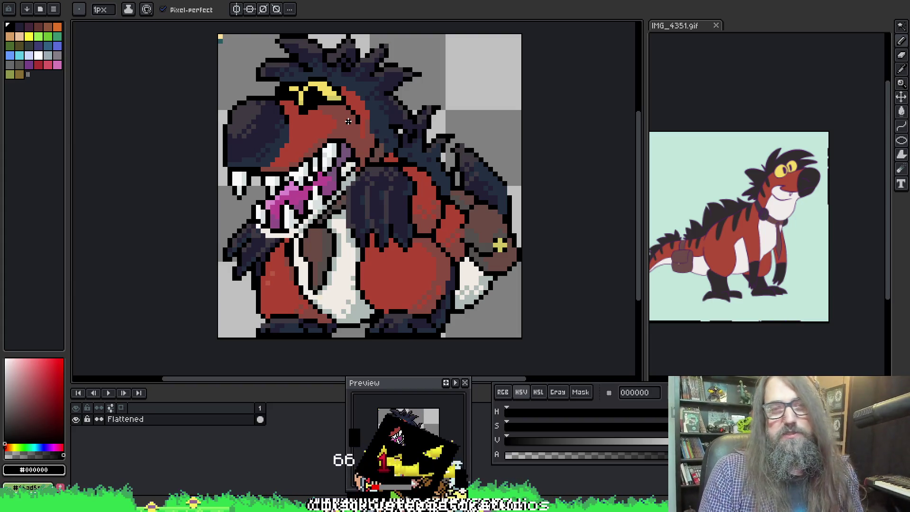
Pan the canvas and sample the head's lighter red #bf6246, then return to the pencil
mouse_move(325, 132)
left_mouse_down()
mouse_move(313, 145)
mouse_move(328, 148)
left_mouse_up()
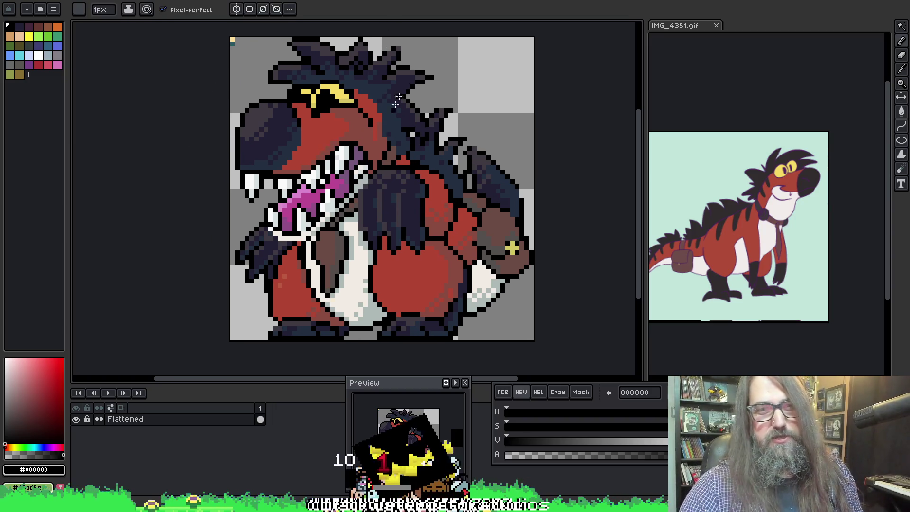
mouse_move(415, 256)
left_mouse_down()
mouse_move(444, 256)
mouse_move(444, 284)
left_mouse_up()
left_click_drag(286, 87, 282, 85)
left_click(259, 66, "alt")
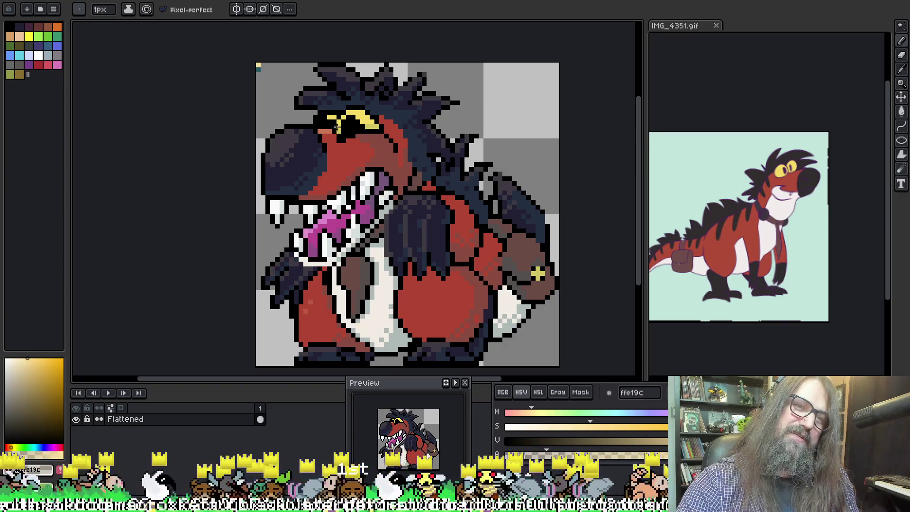
left_click(324, 134, "alt")
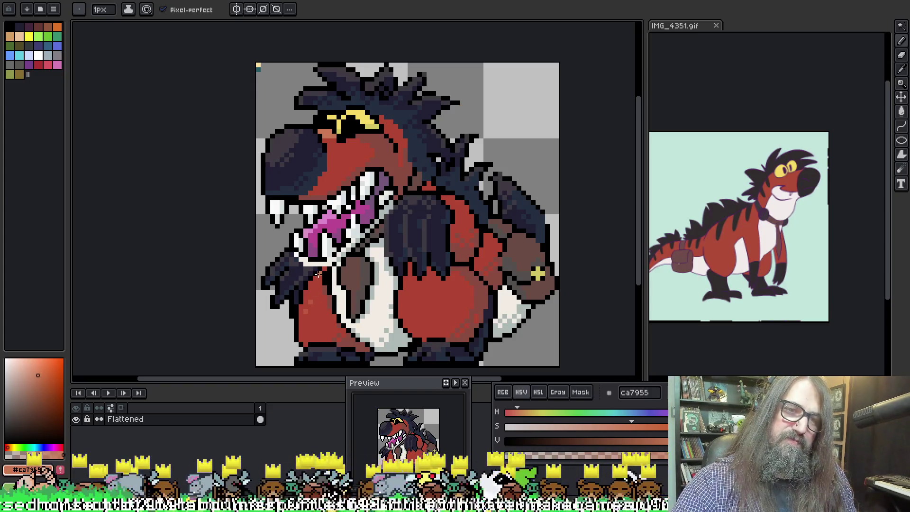
key("v")
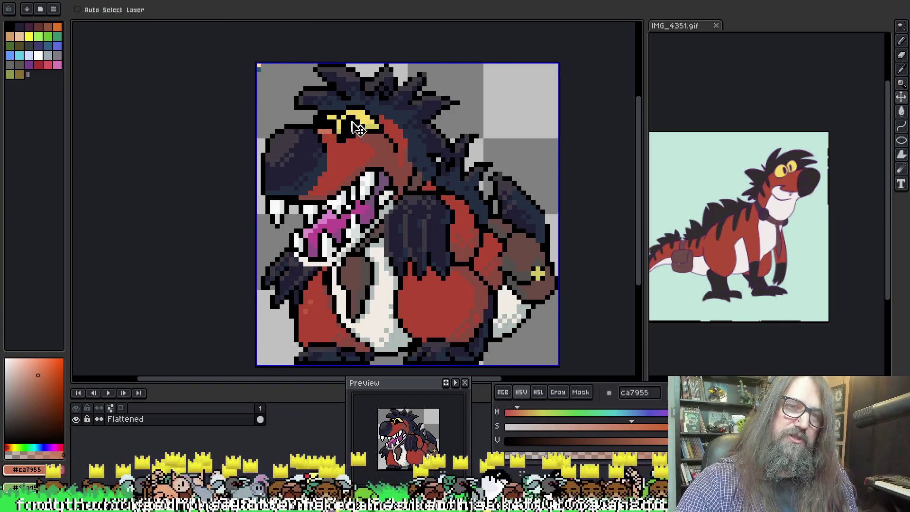
key("i")
left_click(329, 124)
key("b")
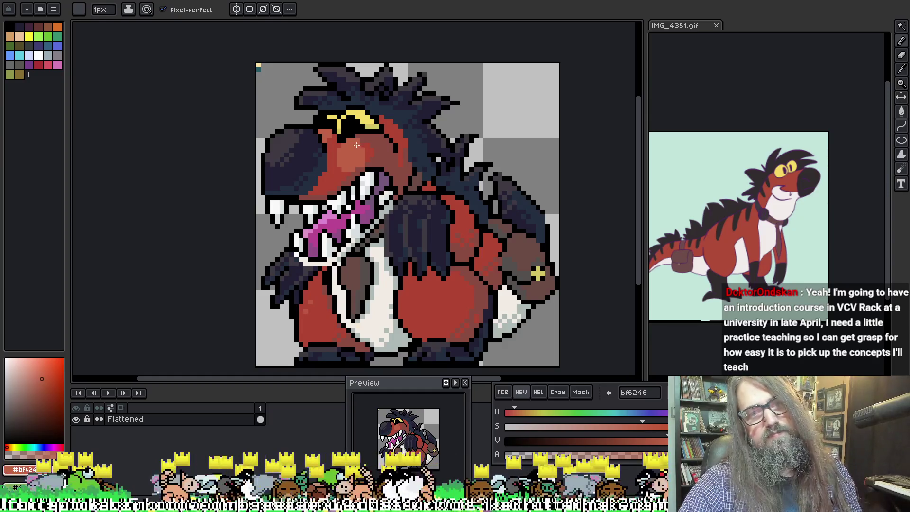
Streak lighter red #bf6246 highlights along the top of the snout and brow, alternating with #b14633
left_click(356, 152, "alt")
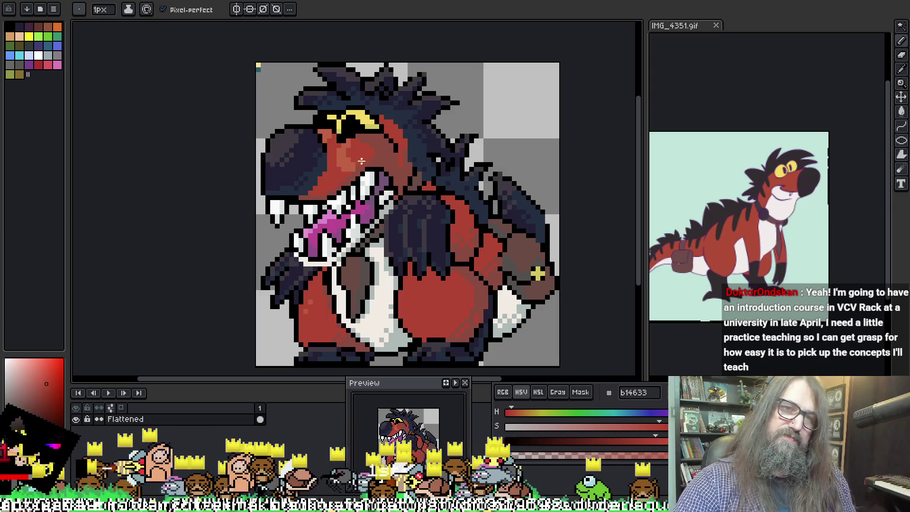
key("v")
key("b")
left_click(337, 152, "alt")
left_click_drag(336, 152, 357, 148)
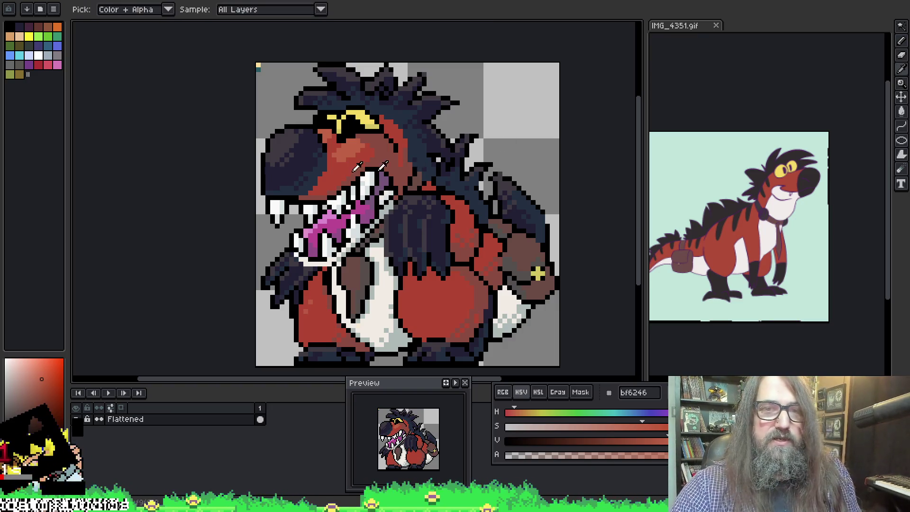
left_click(351, 158, "alt")
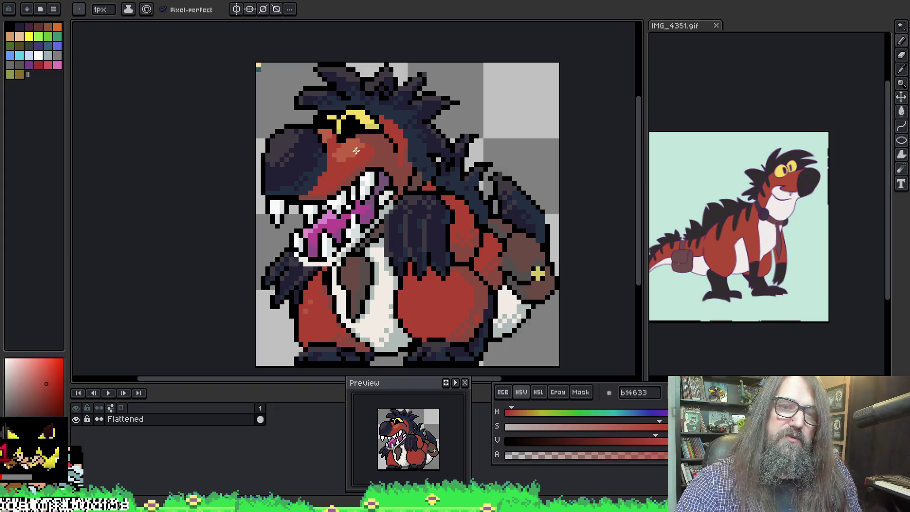
left_click(336, 139, "alt")
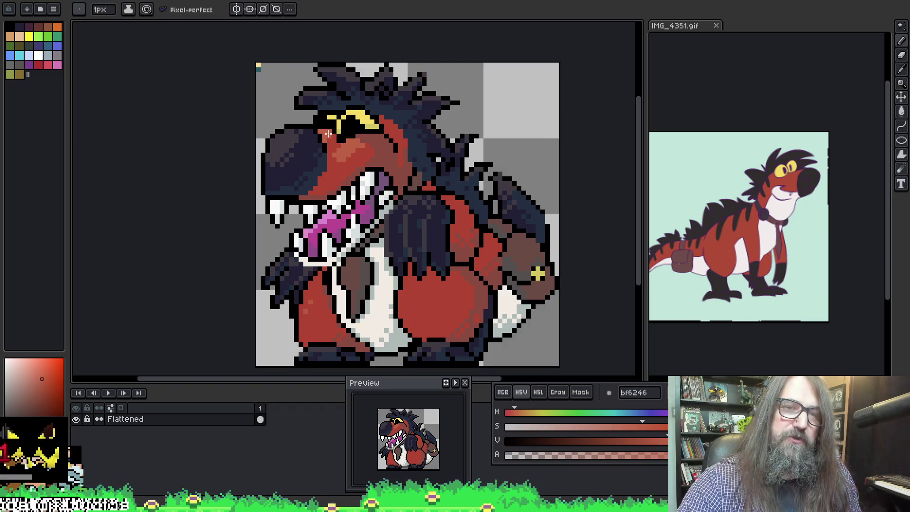
left_click_drag(405, 258, 409, 217)
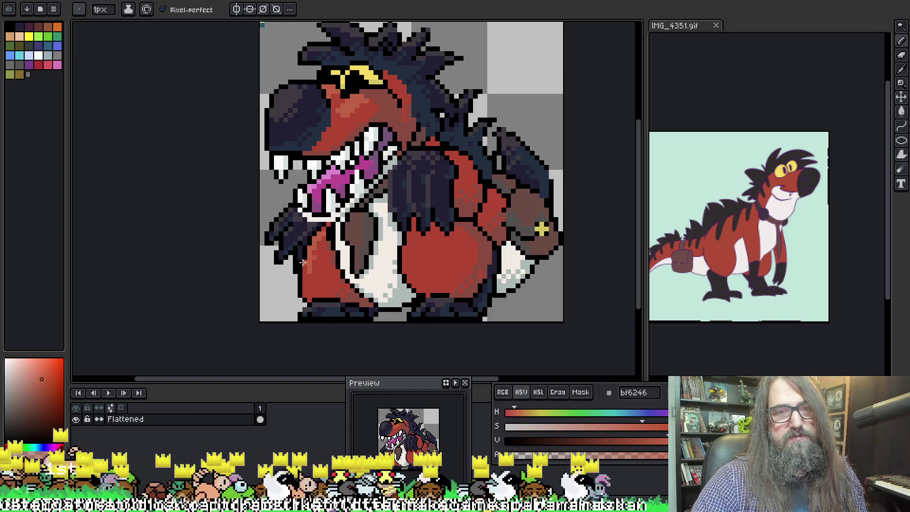
Sample the darker red, lighter red and brown #8a4b41 shades from the leg and body
left_click(307, 275, "alt")
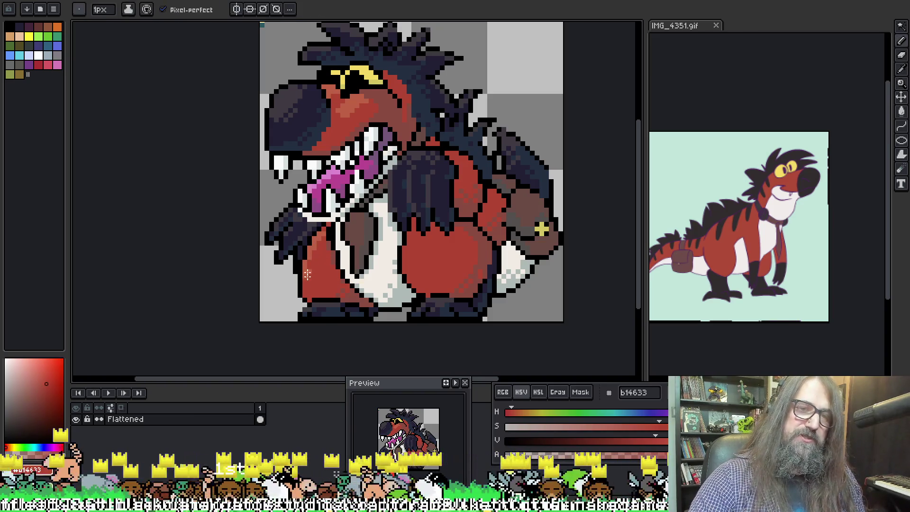
left_click(320, 245, "alt")
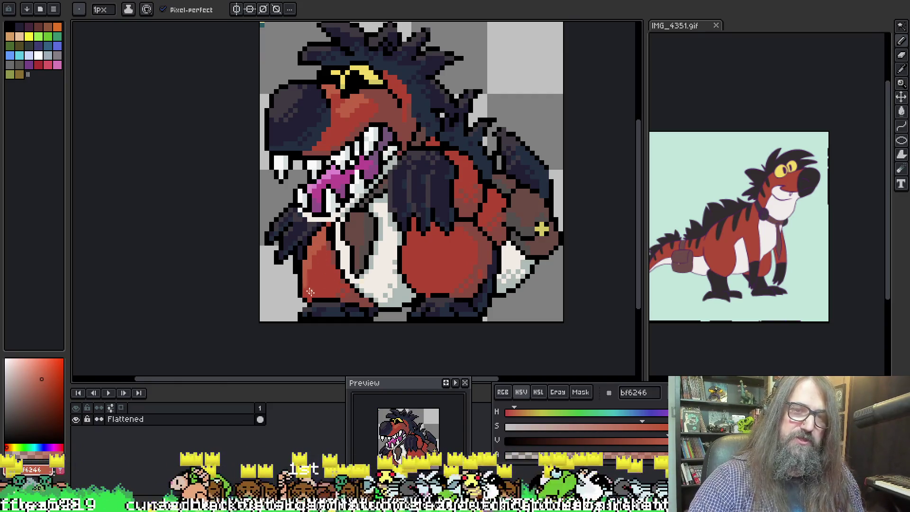
key("alt")
left_click(326, 264, "alt")
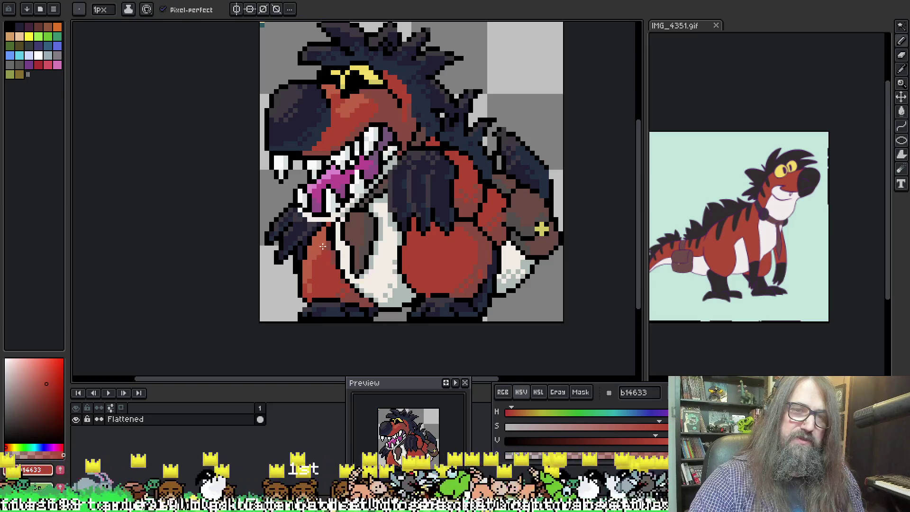
key("alt")
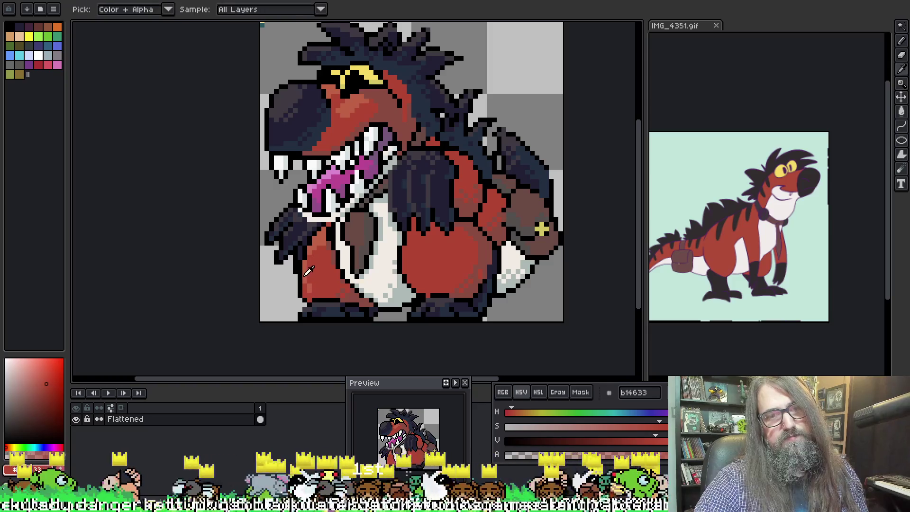
left_click(305, 284, "alt")
left_click(319, 286, "alt")
left_click(347, 292, "alt")
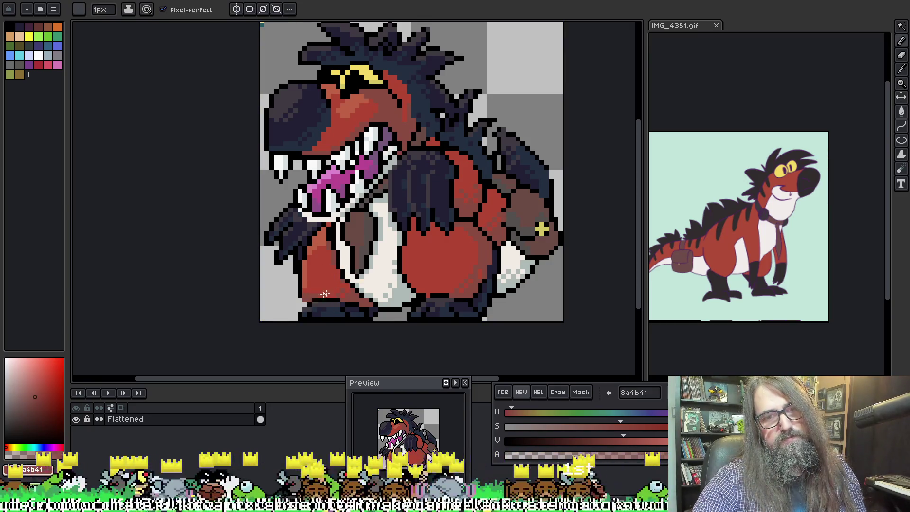
Paint a lighter red #bf6246 highlight curving across the belly and thigh
left_click(312, 265, "alt")
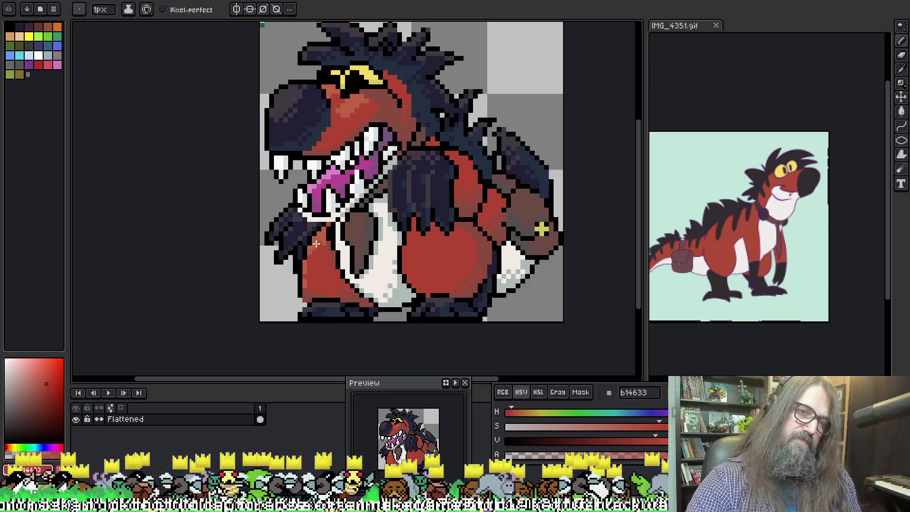
left_click(315, 263, "alt")
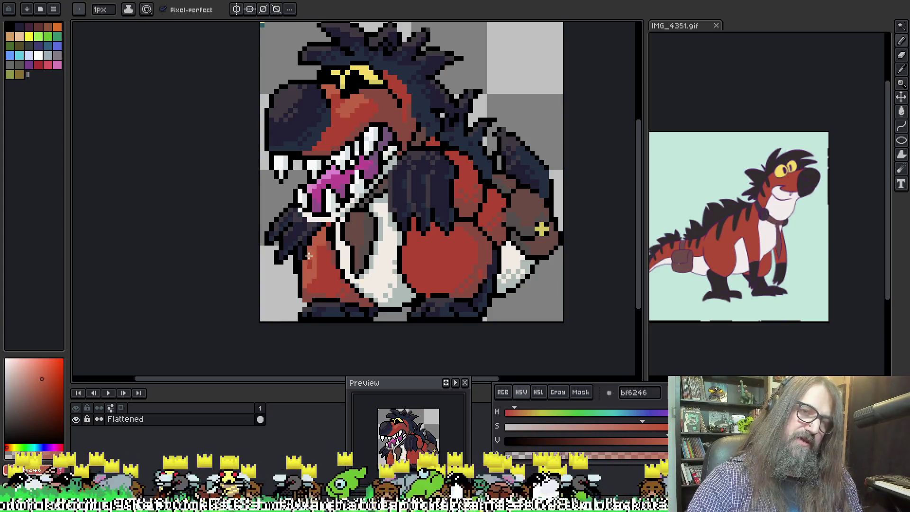
left_click(313, 264, "alt")
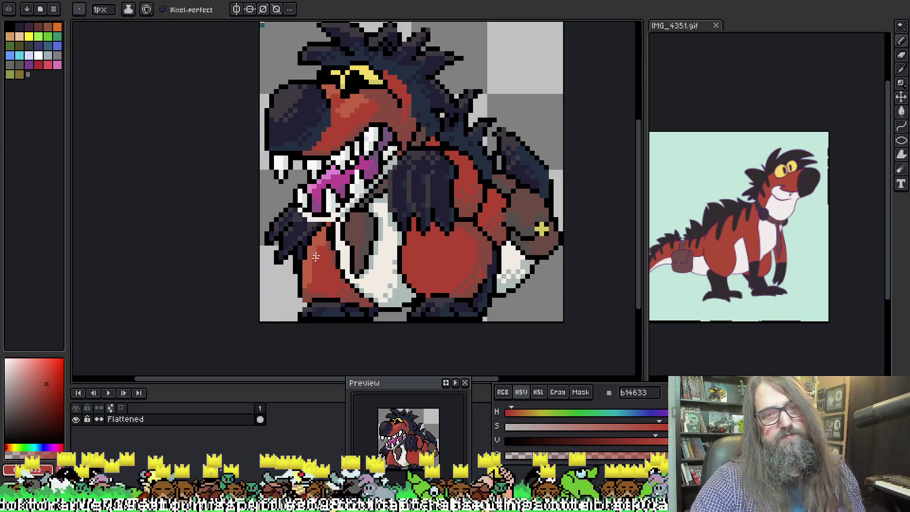
left_click(322, 239, "alt")
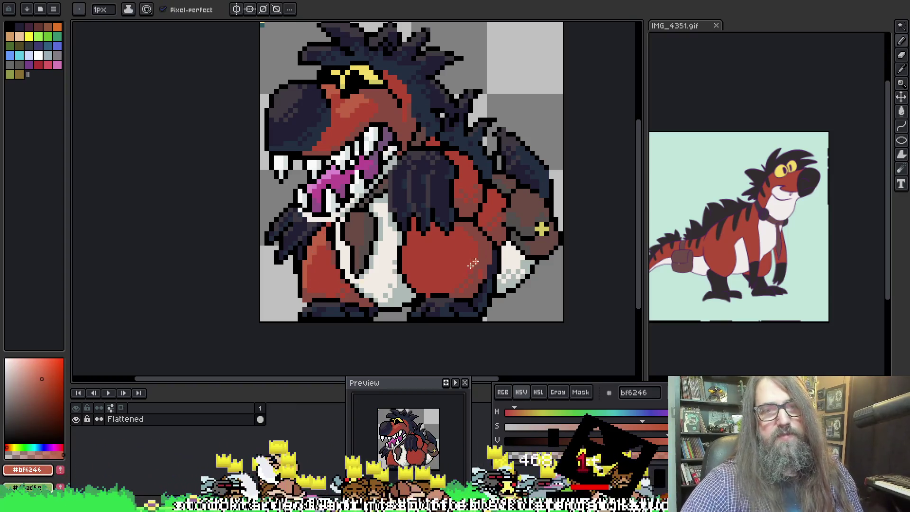
mouse_move(451, 235)
left_mouse_down()
mouse_move(430, 268)
mouse_move(407, 262)
mouse_move(408, 245)
mouse_move(413, 266)
mouse_move(431, 250)
mouse_move(440, 237)
mouse_move(433, 226)
left_mouse_up()
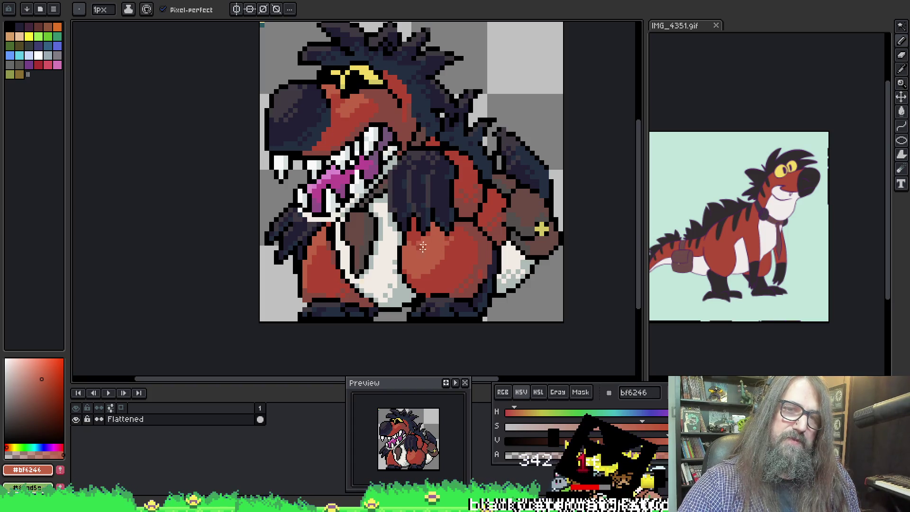
Sample black, lighter red, mid red #b14633 and brown-red #8a4b41 from the belly
left_click(419, 218, "alt")
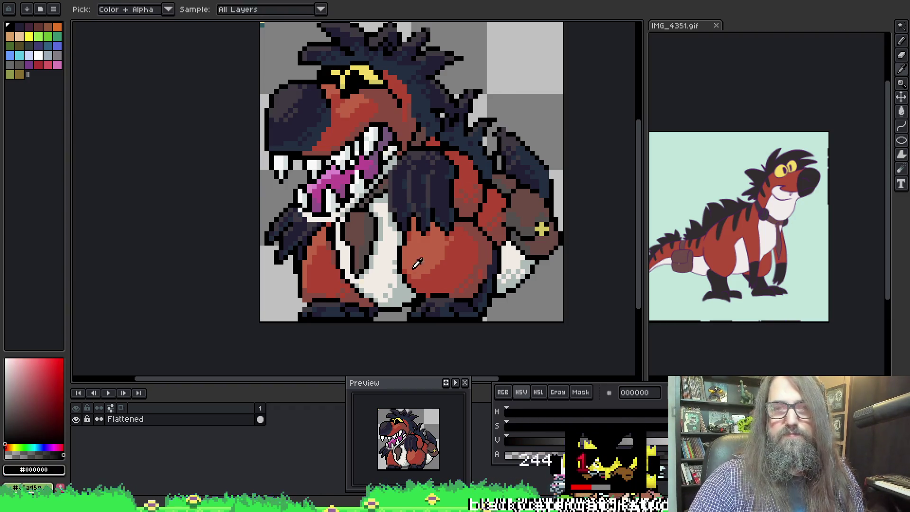
left_click(412, 245, "alt")
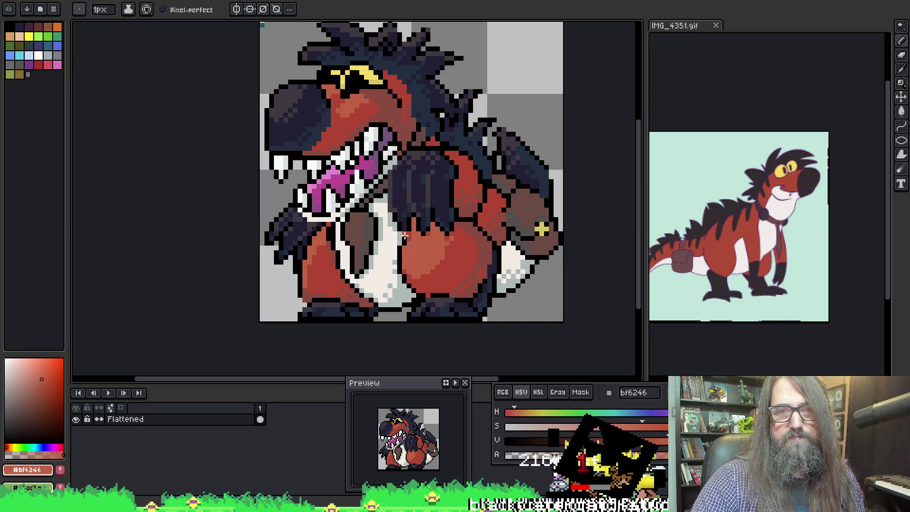
left_click(443, 256, "alt")
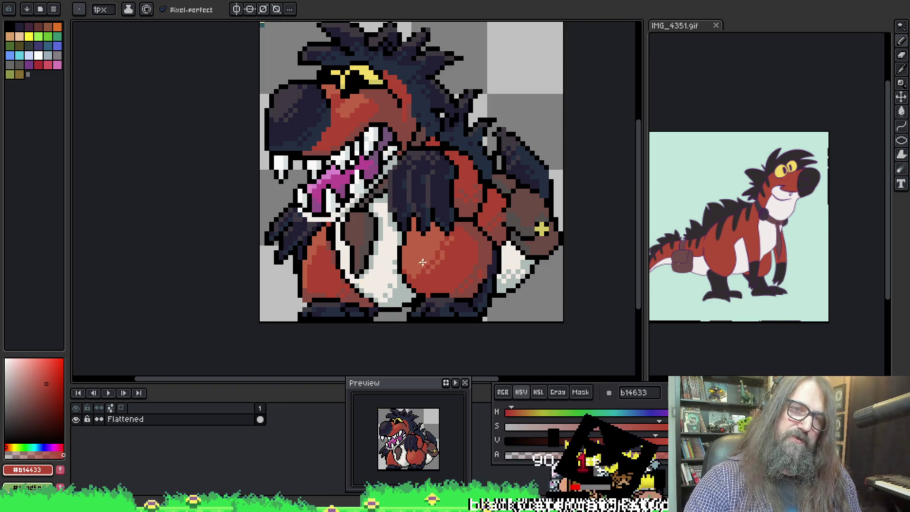
key("i")
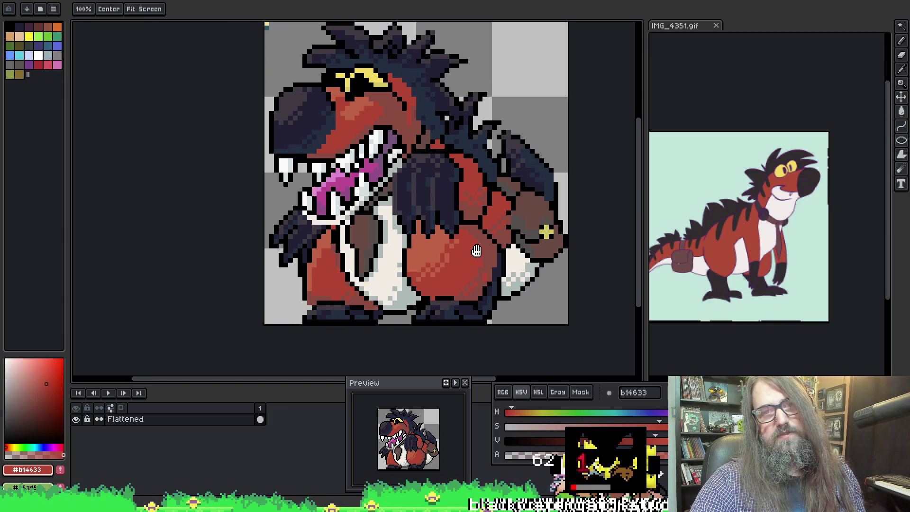
key("b")
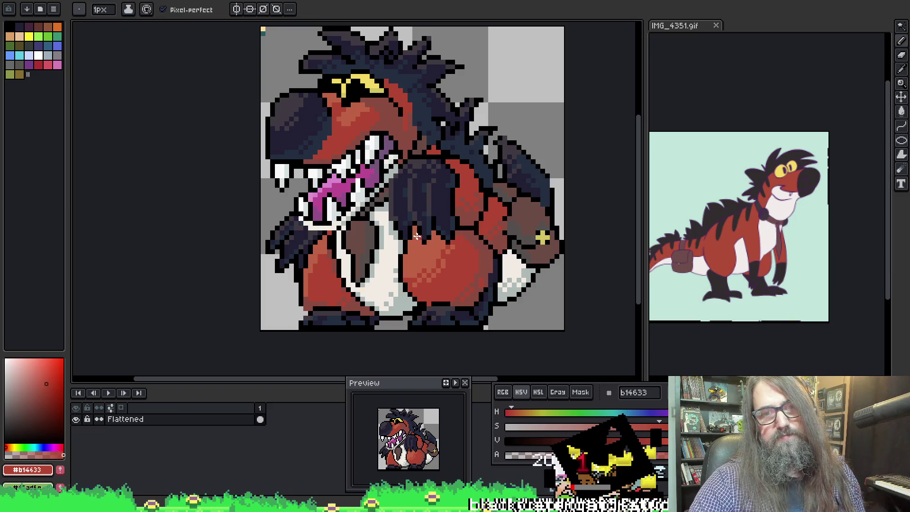
key("i")
left_click(418, 238)
key("b")
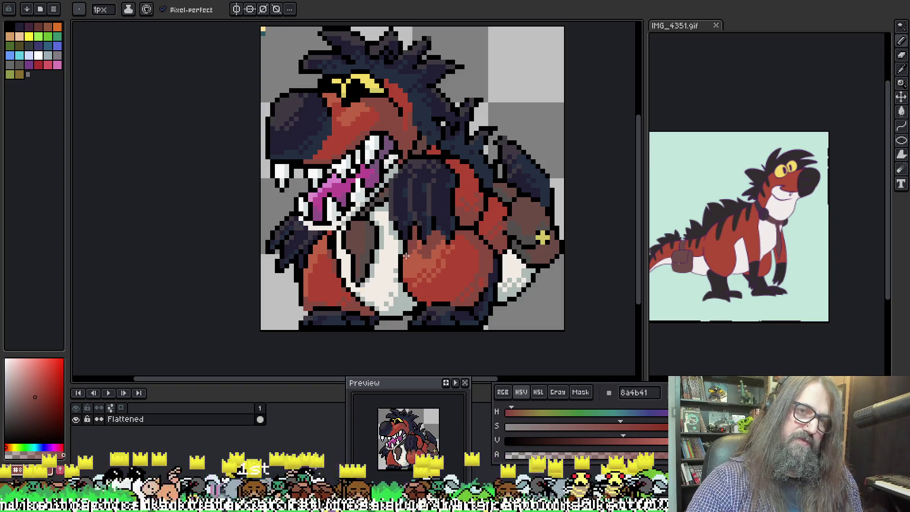
Dither the belly with #bf6246, #8a4b41 and #b14633, then pick dark grey #403a42
left_click(419, 252, "alt")
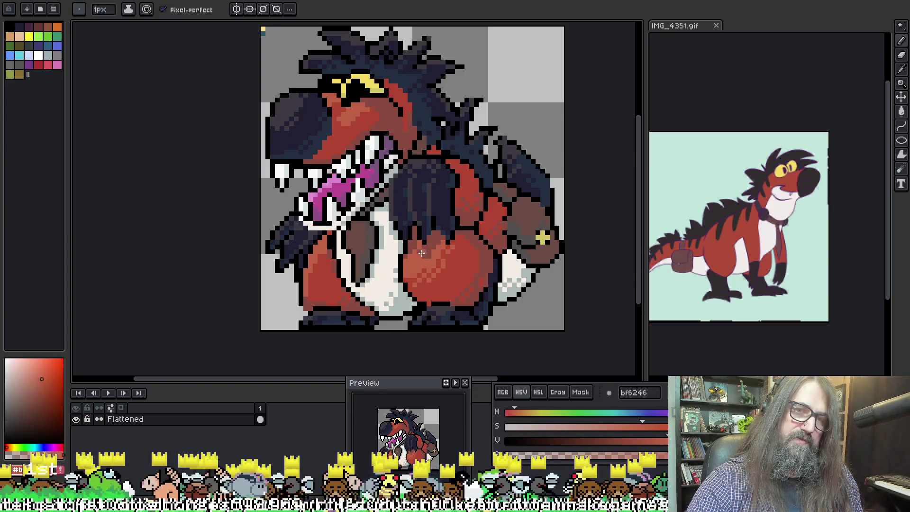
left_click(425, 254, "alt")
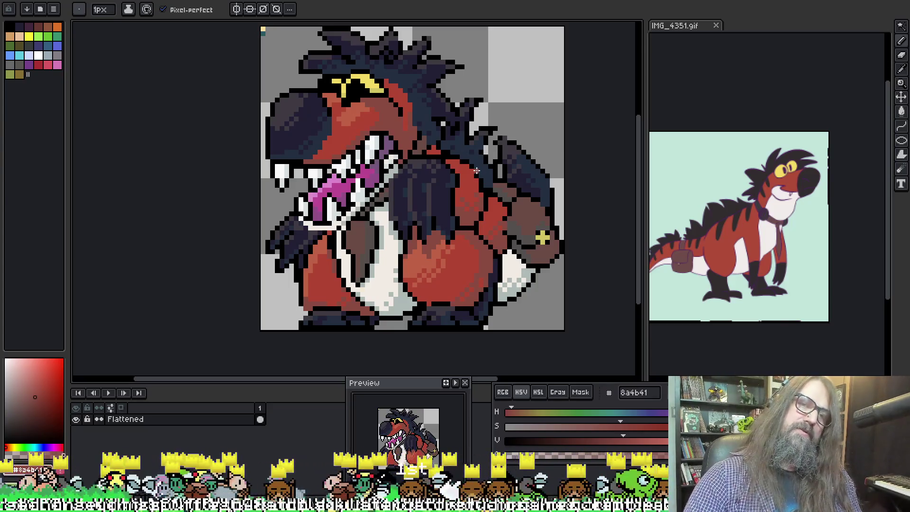
left_click(332, 150, "alt")
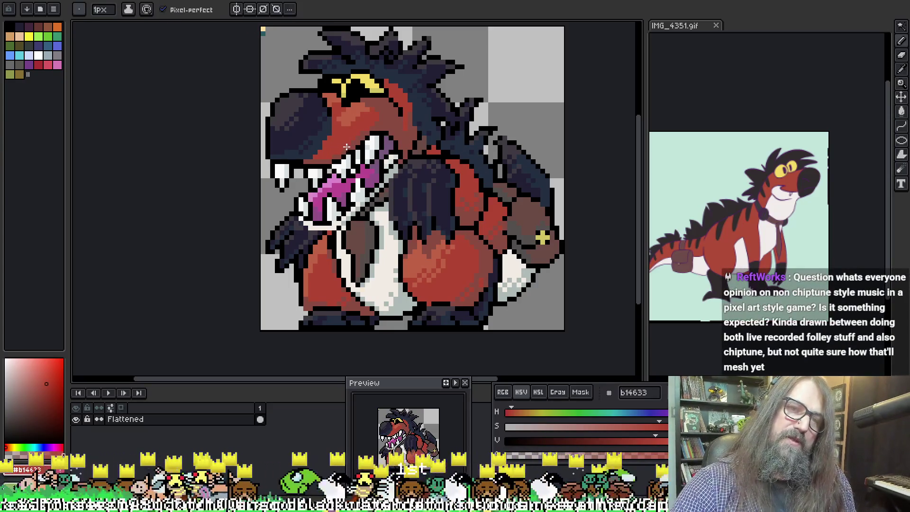
left_click(337, 135, "alt")
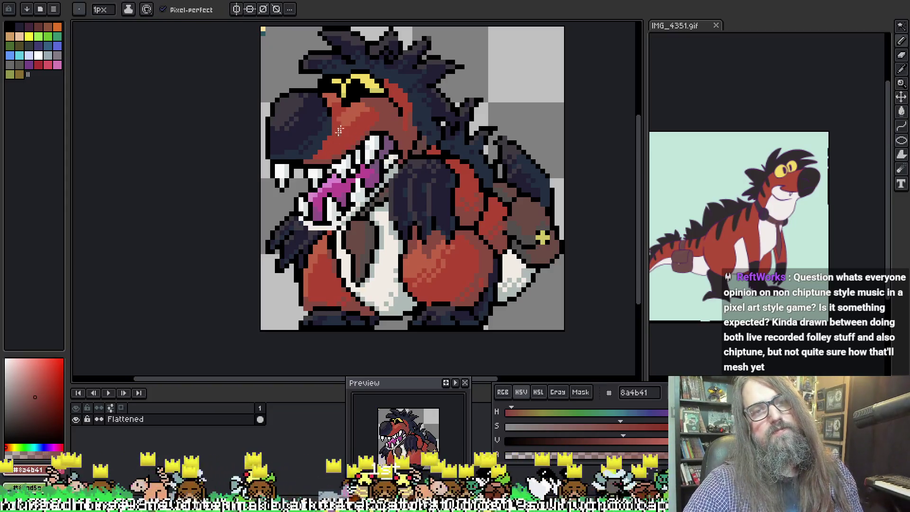
left_click(339, 118, "alt")
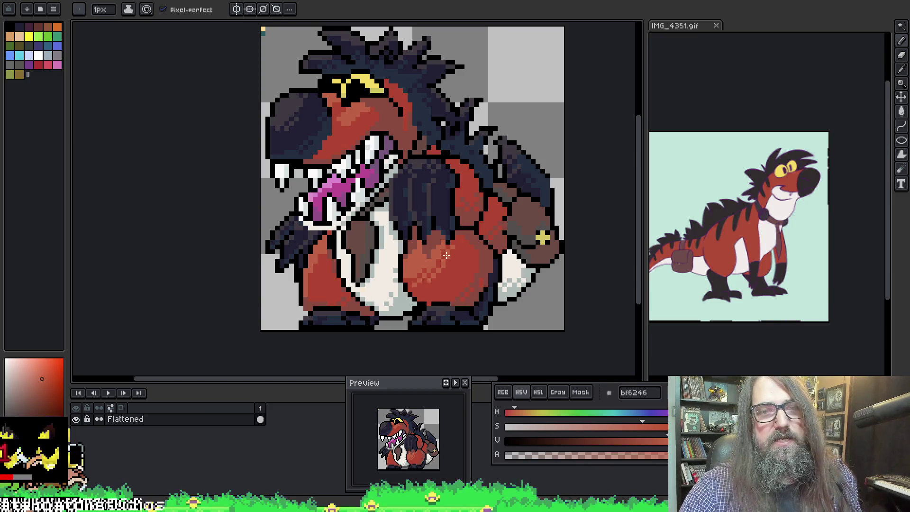
left_click(422, 161, "alt")
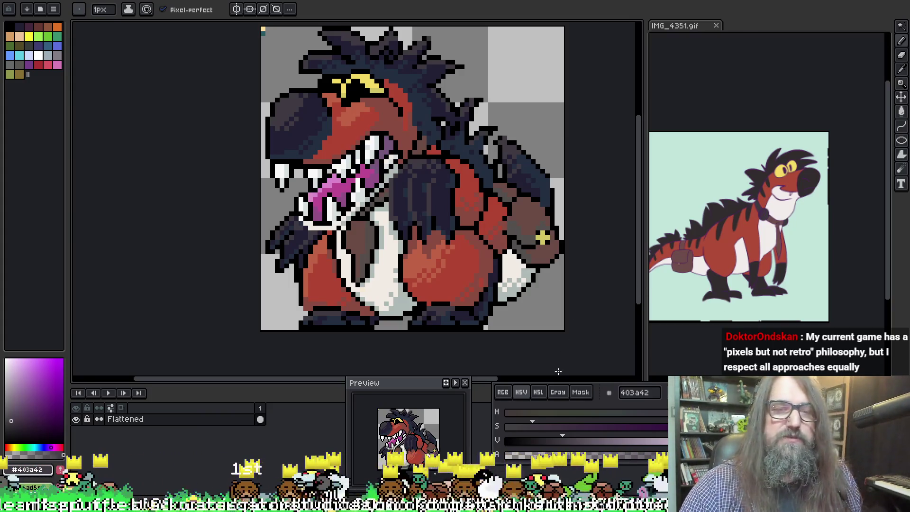
Resample brown-red #8a4b41 and black from the belly to continue the dither
key("i")
left_click(412, 240)
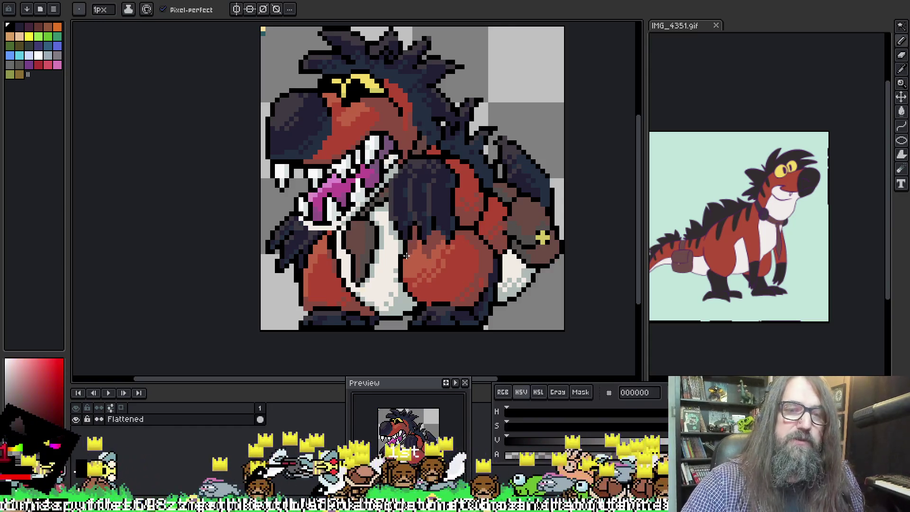
key("v")
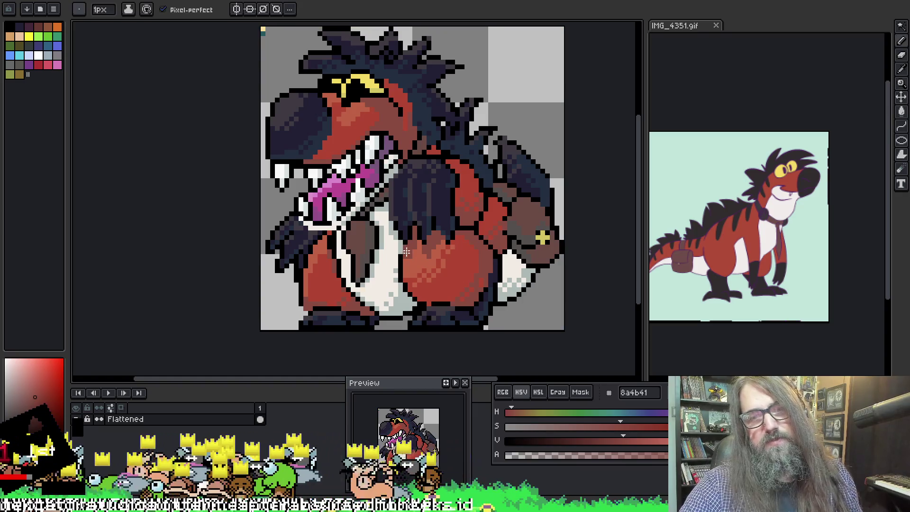
key("i")
left_click(400, 246)
key("b")
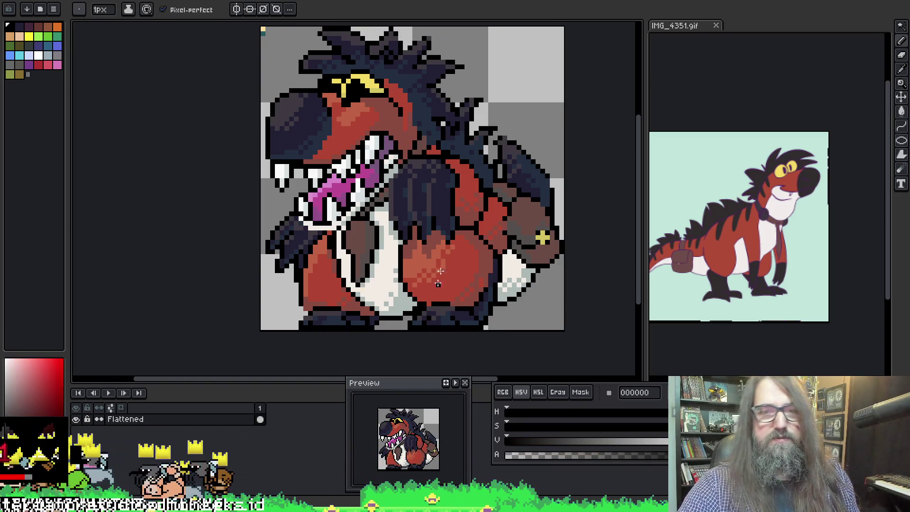
Continue the checkerboard dither over the belly in brown-red #8a4b41
key("i")
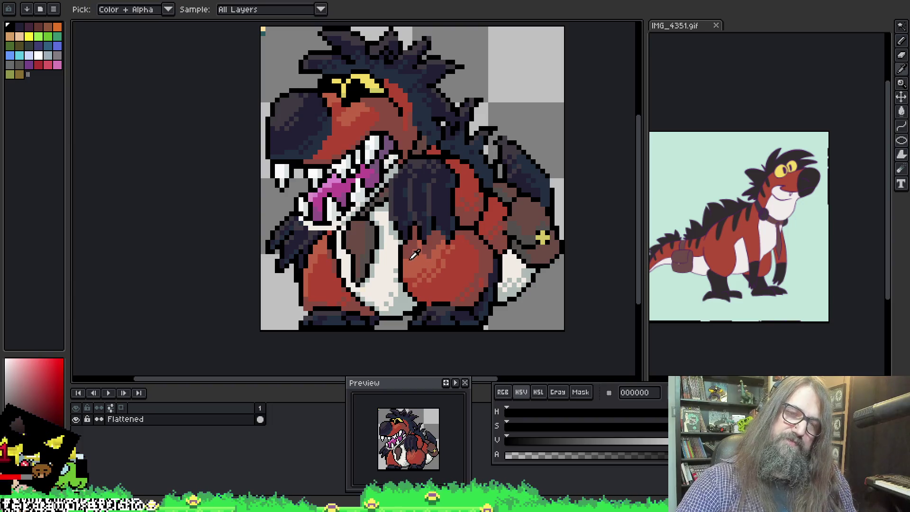
left_click(480, 132)
key("b")
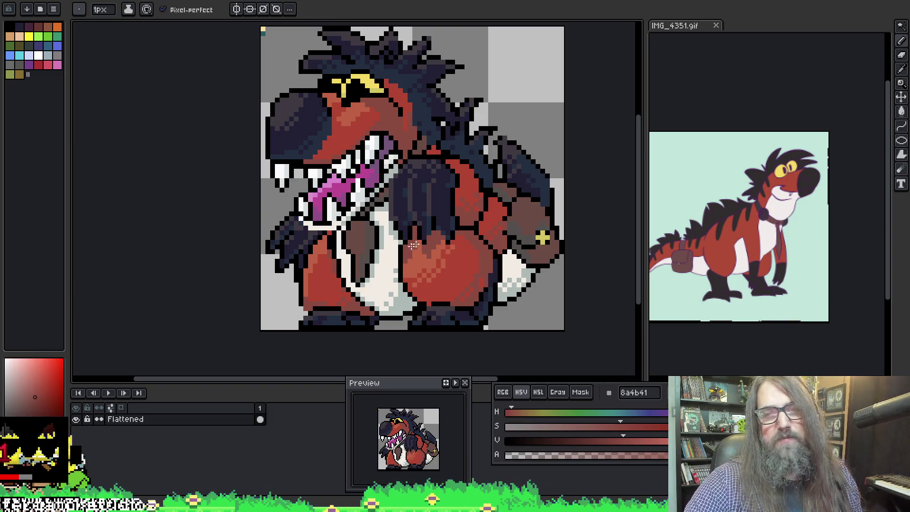
key("i")
key("b")
key("i")
key("b")
key("i")
key("b")
Sample light grey #aebab8, off-white #f2ebe3 and the transparent colour from the canvas
key("i")
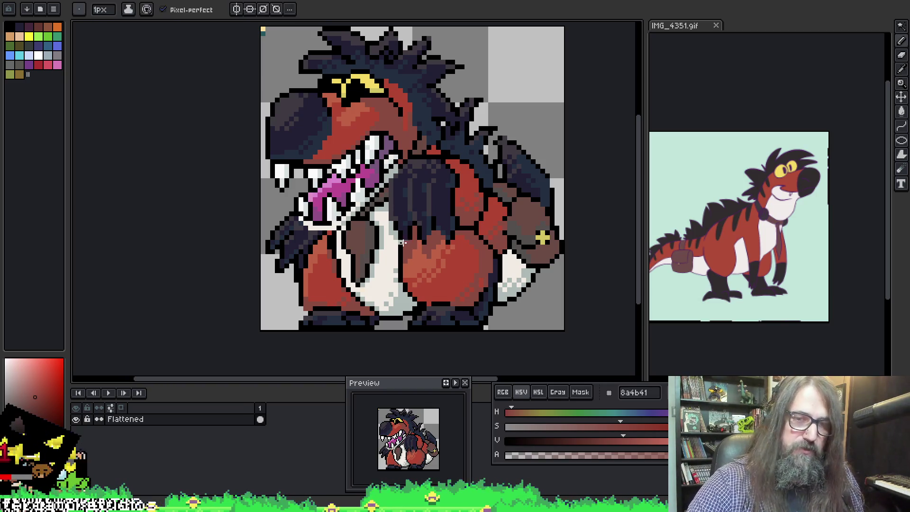
left_click(396, 244)
key("b")
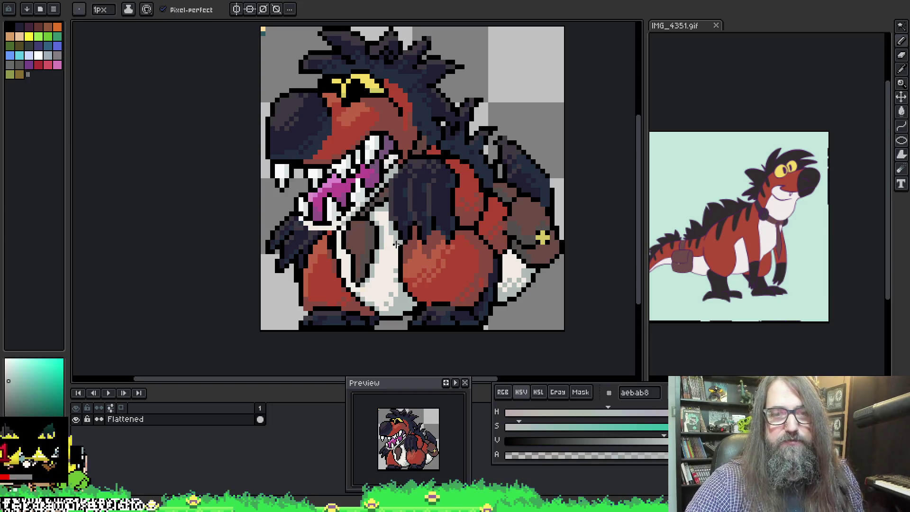
key("i")
left_click(391, 249)
key("b")
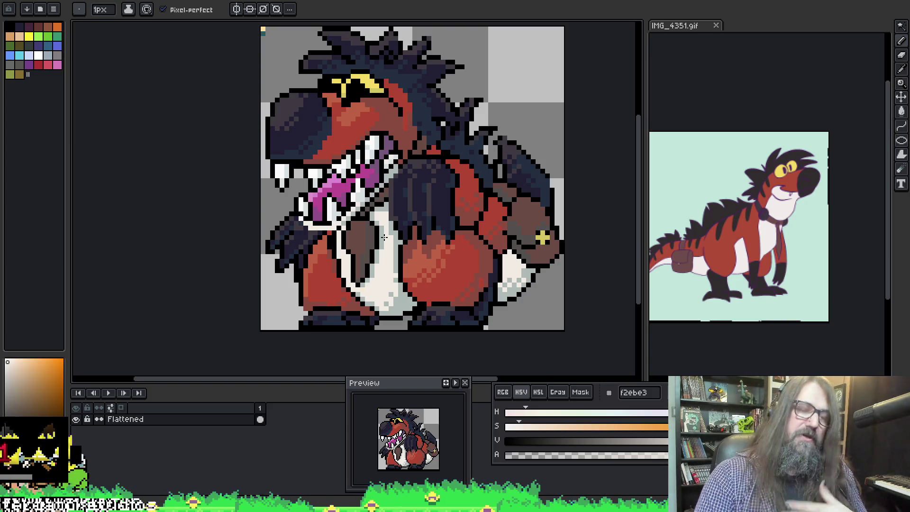
left_click(273, 33, "alt")
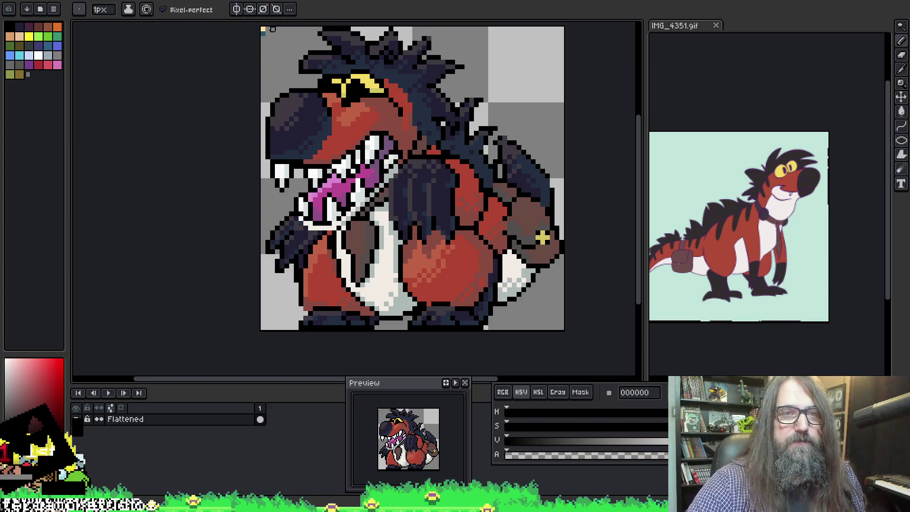
Make the teeth's pale cream #fbf1d8 the pencil colour after trying yellow #ffe19c with lower opacity
left_click(263, 29, "alt")
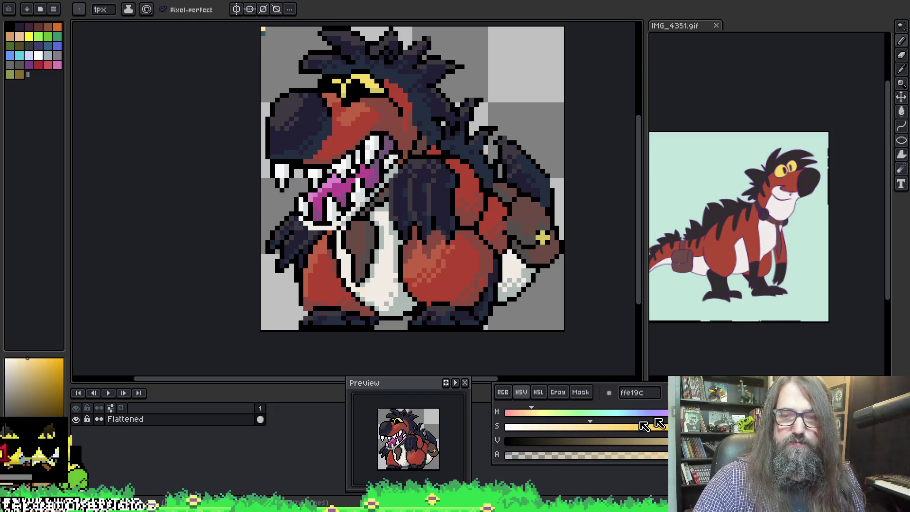
left_click(577, 456)
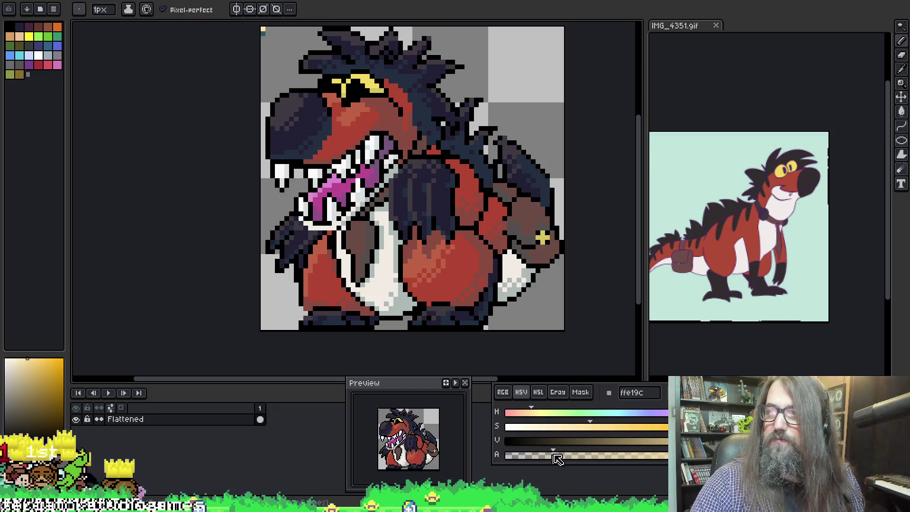
key("g")
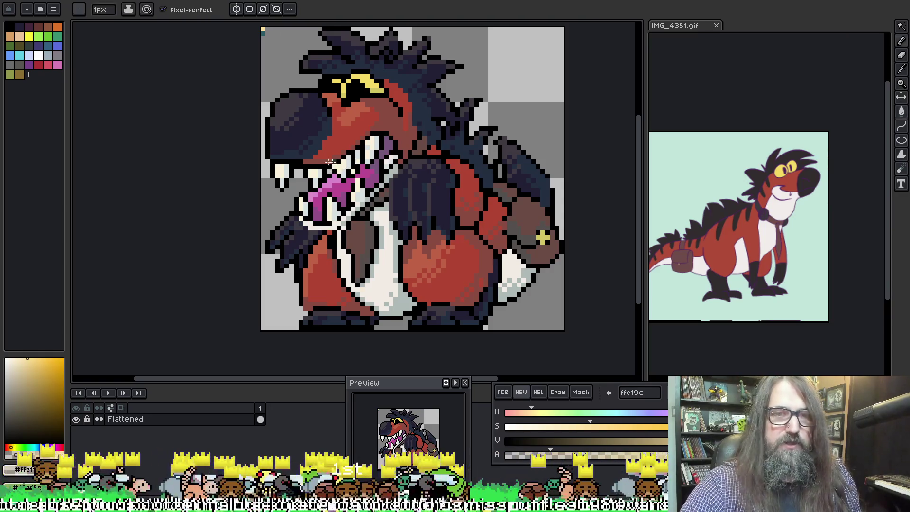
key("ctrl+a")
key("b")
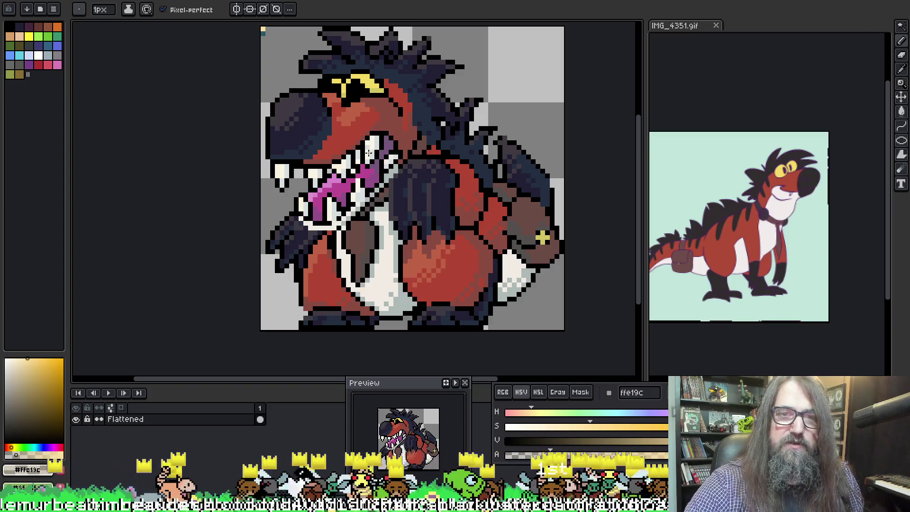
left_click(358, 186, "alt")
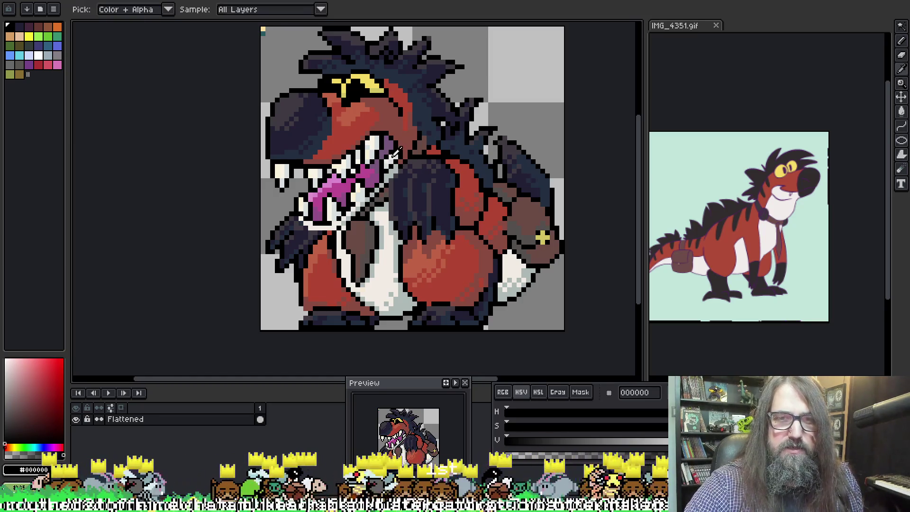
left_click(371, 149, "alt")
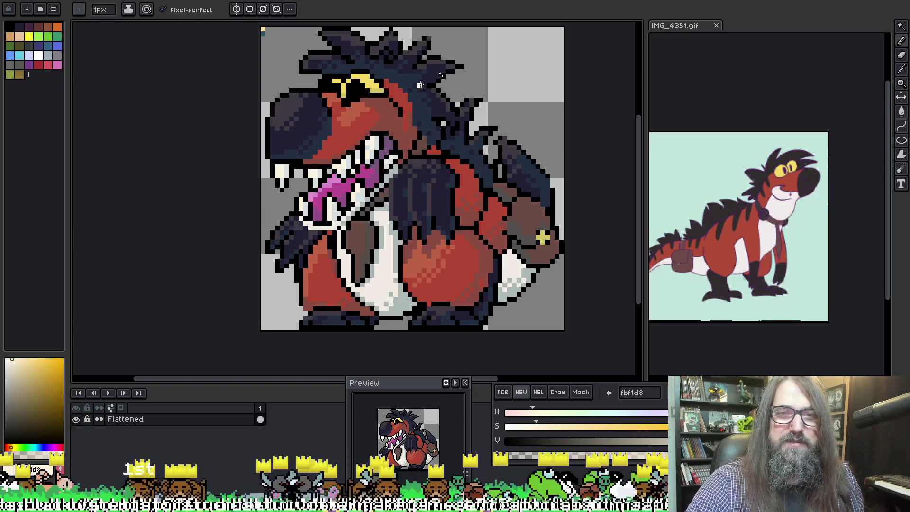
Touch up the face's shading, alternating mid red #b14633 and brown-red #8a4b41
left_click(381, 109, "alt")
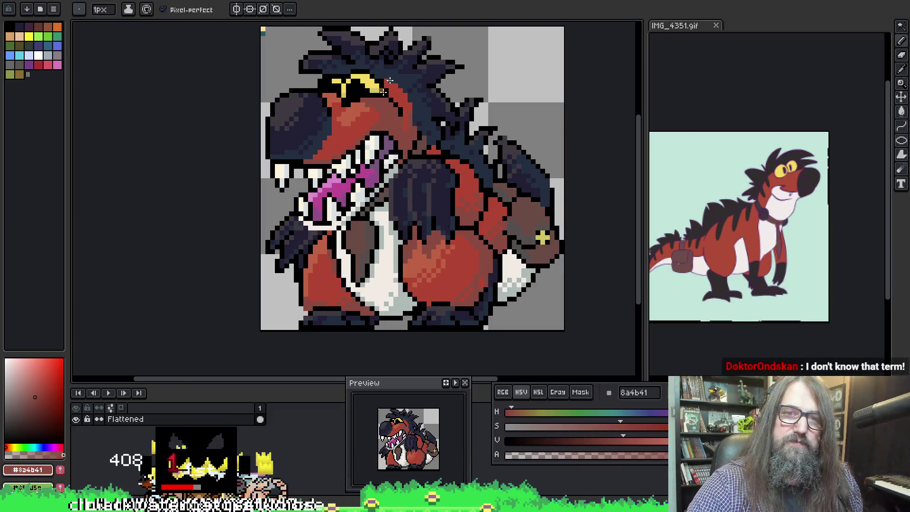
left_click(381, 109, "alt")
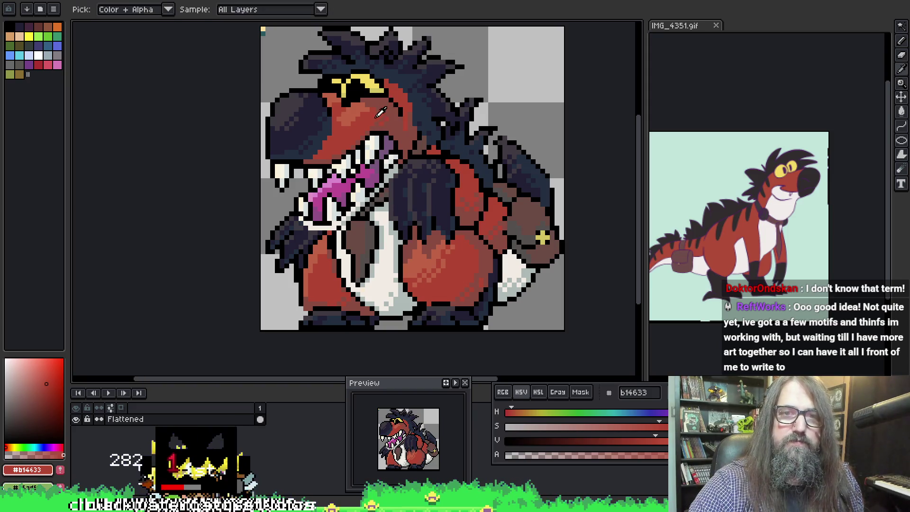
left_click(382, 111, "alt")
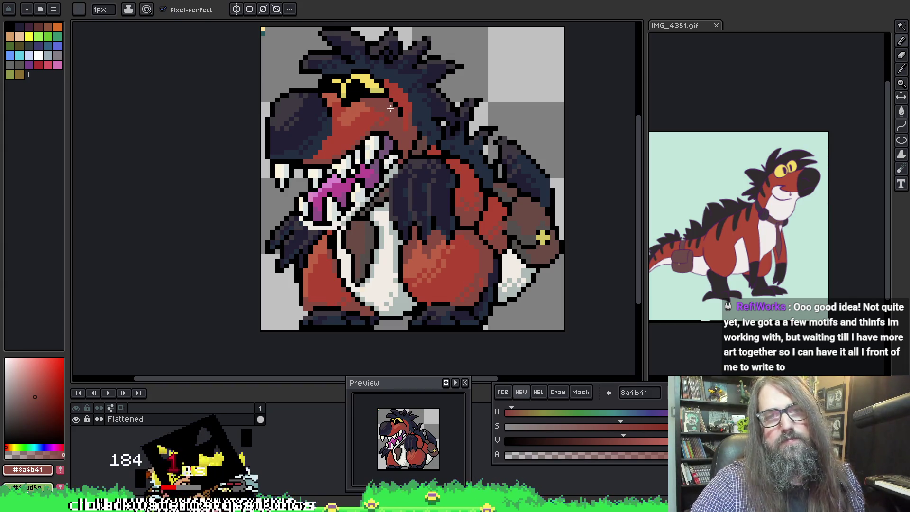
key("alt")
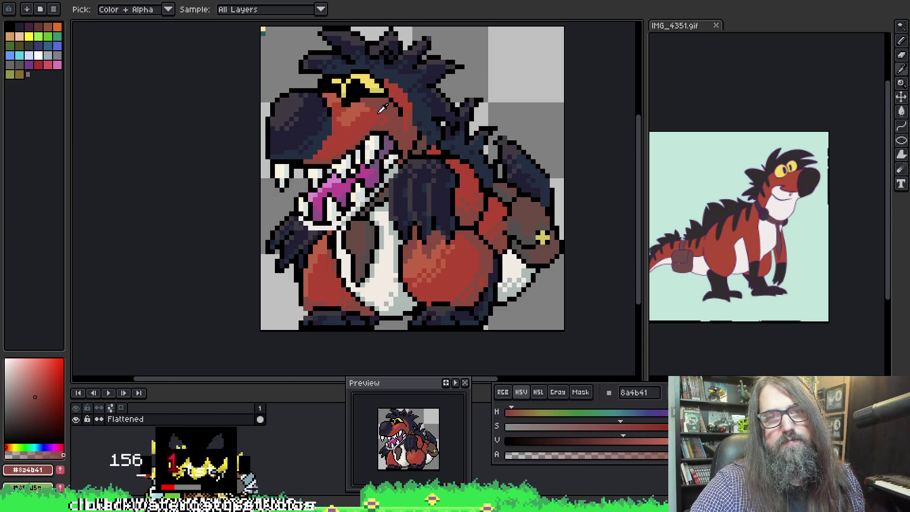
left_click(382, 108, "alt")
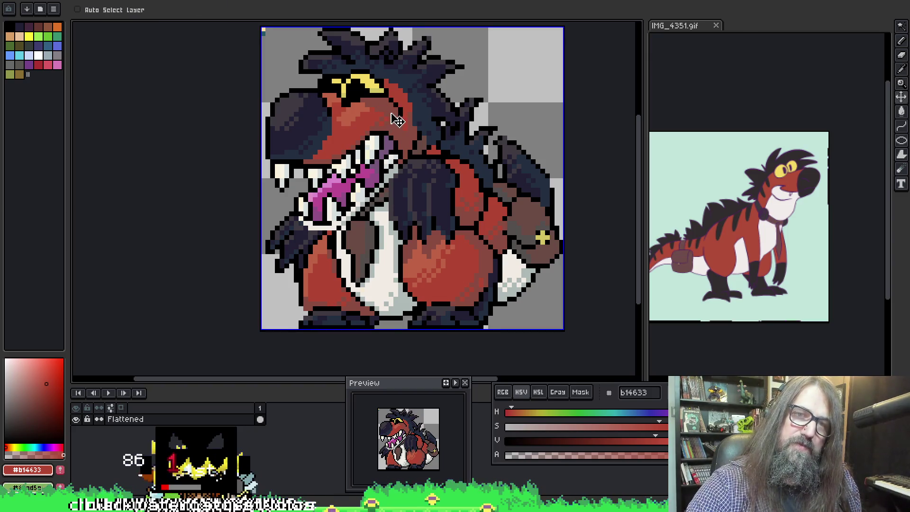
left_click(384, 112, "alt")
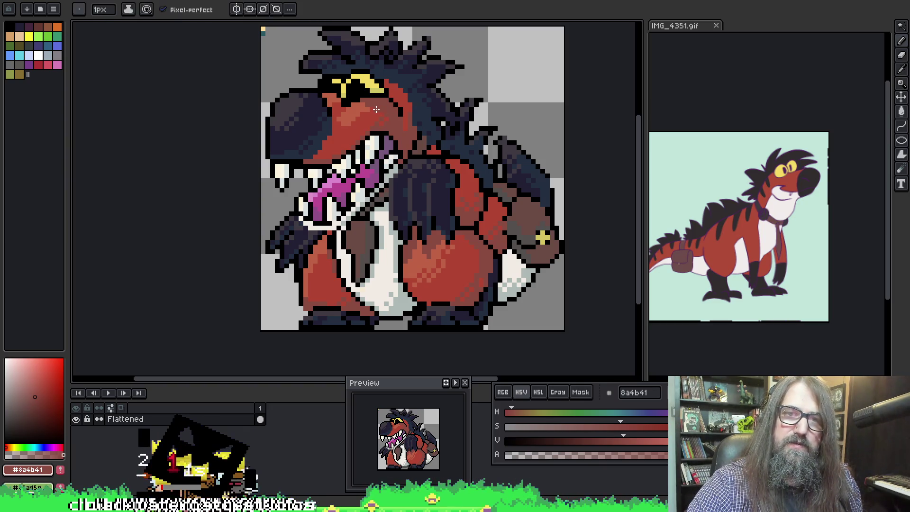
left_click(376, 109, "alt")
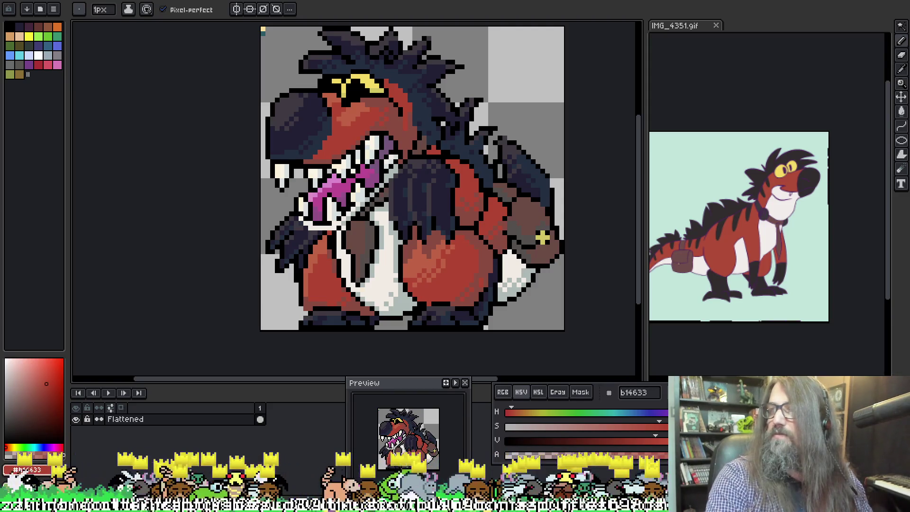
key("alt+Tab")
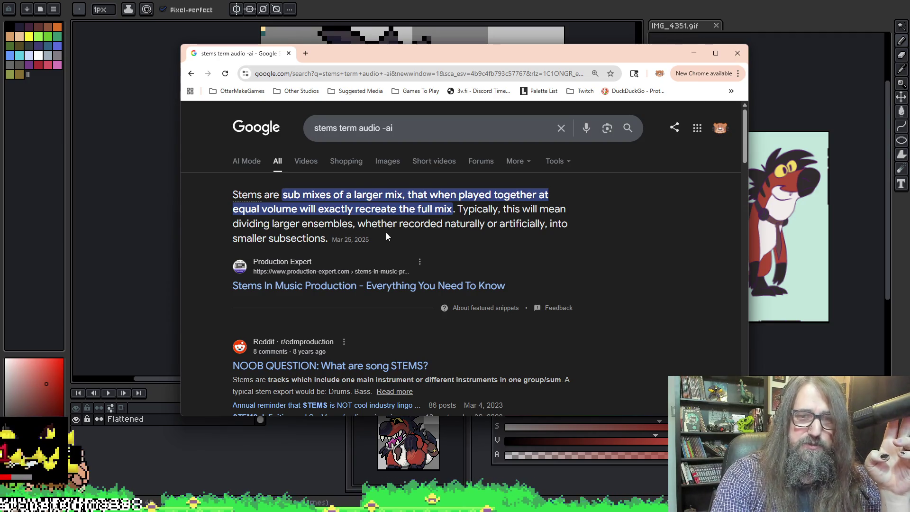
left_click(289, 53)
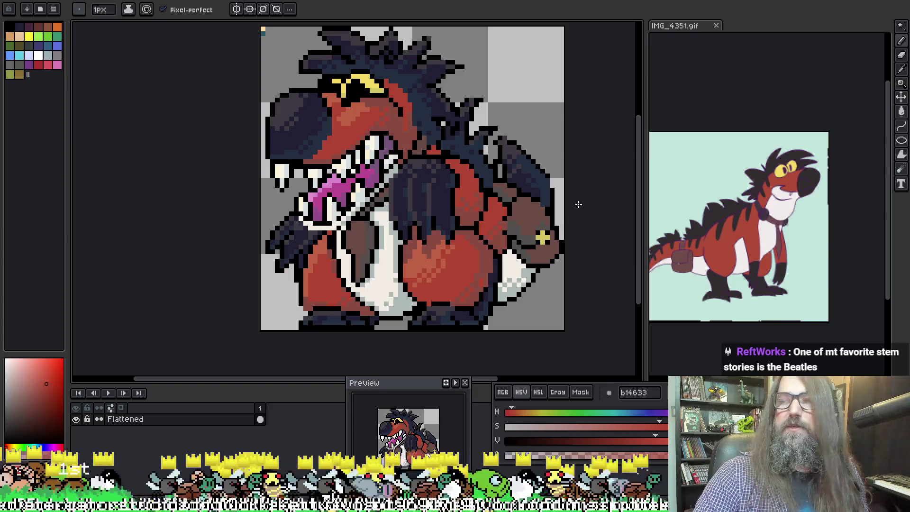
left_click_drag(469, 161, 434, 162)
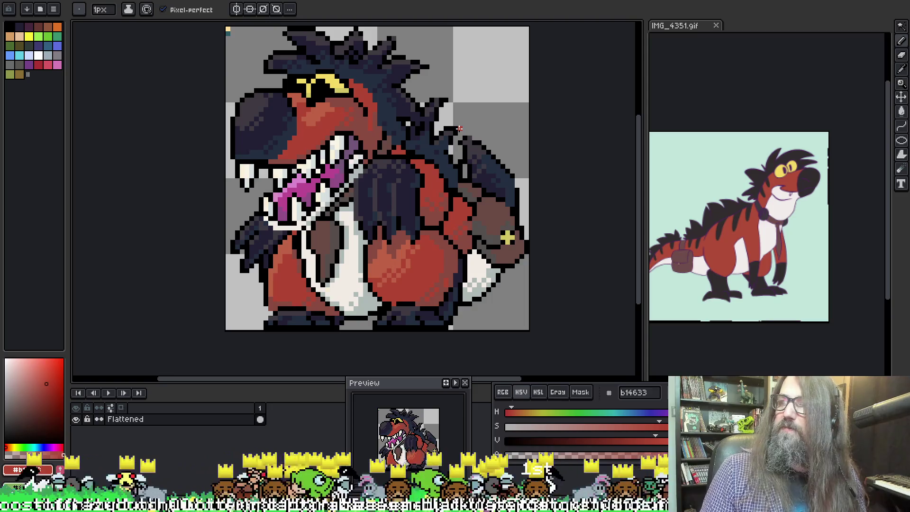
left_click_drag(462, 173, 475, 181)
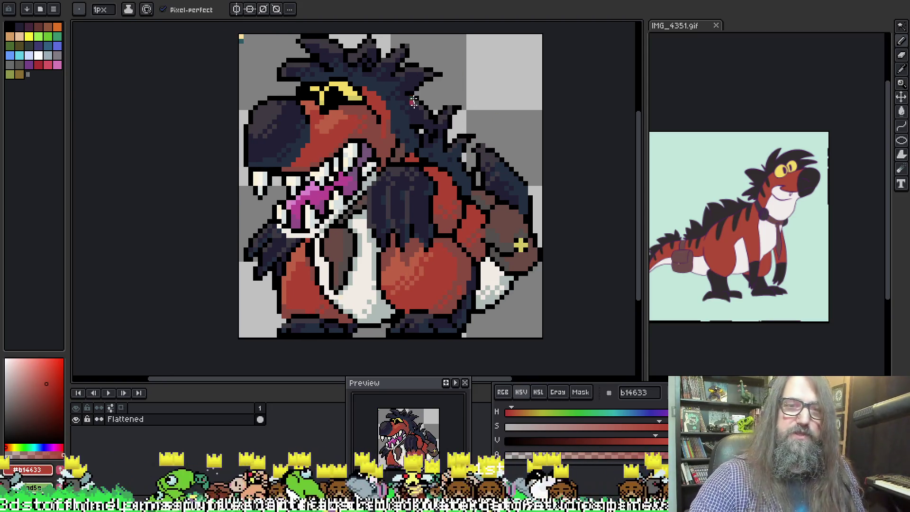
left_click_drag(361, 113, 357, 102)
key("alt")
left_click(292, 251, "alt")
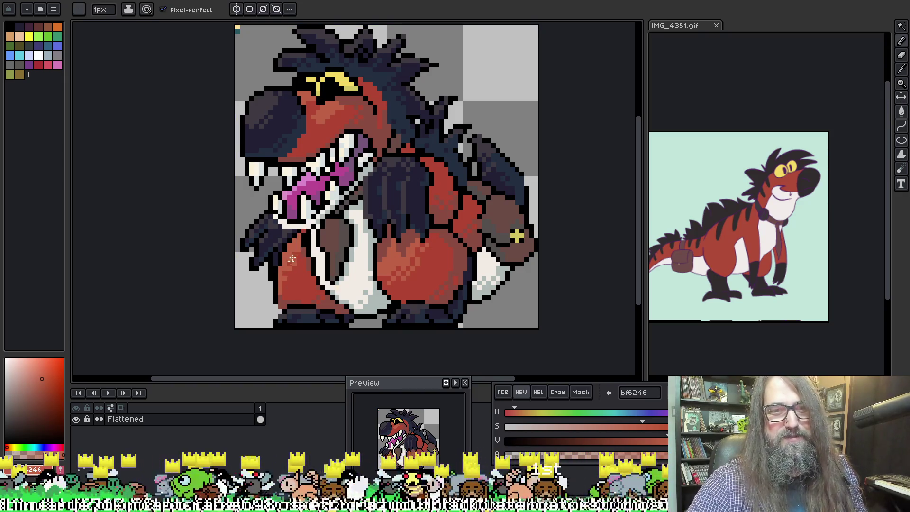
key("ctrl")
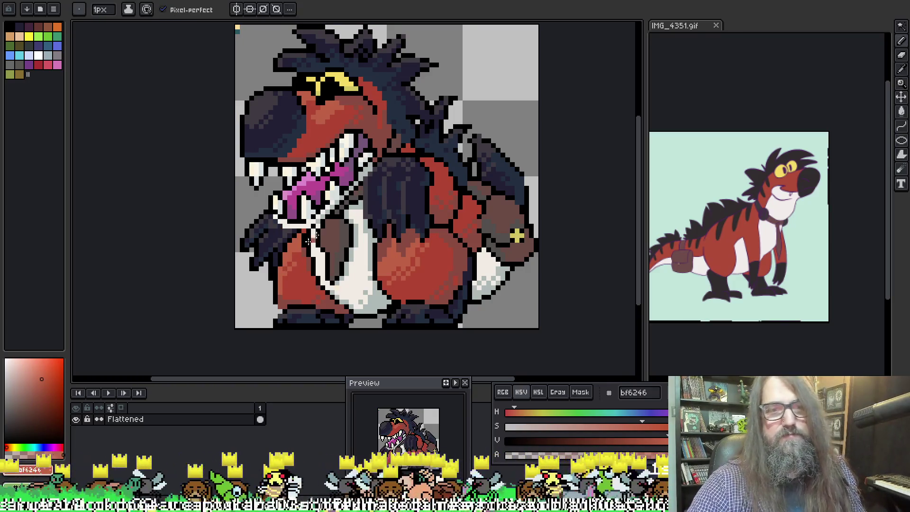
left_click(298, 267, "alt")
left_click_drag(485, 182, 479, 176)
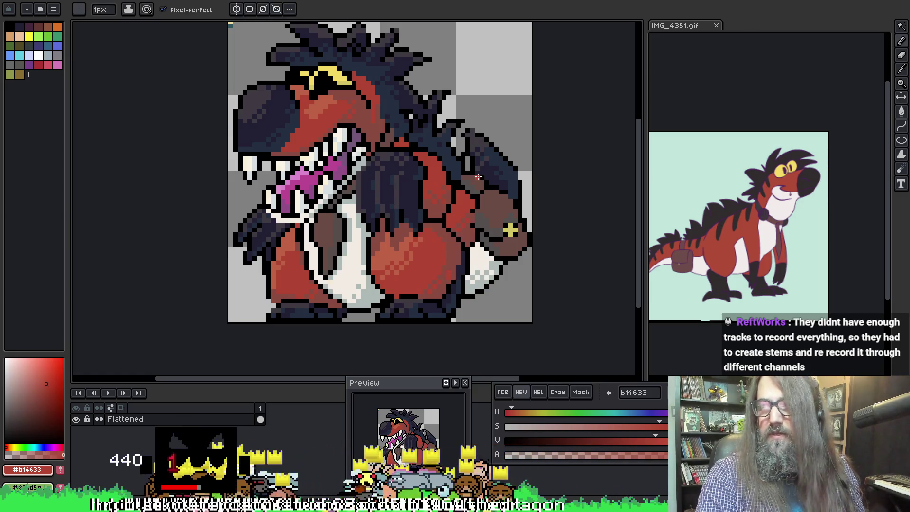
scroll(426, 213, "down", 1)
scroll(388, 179, "up", 2)
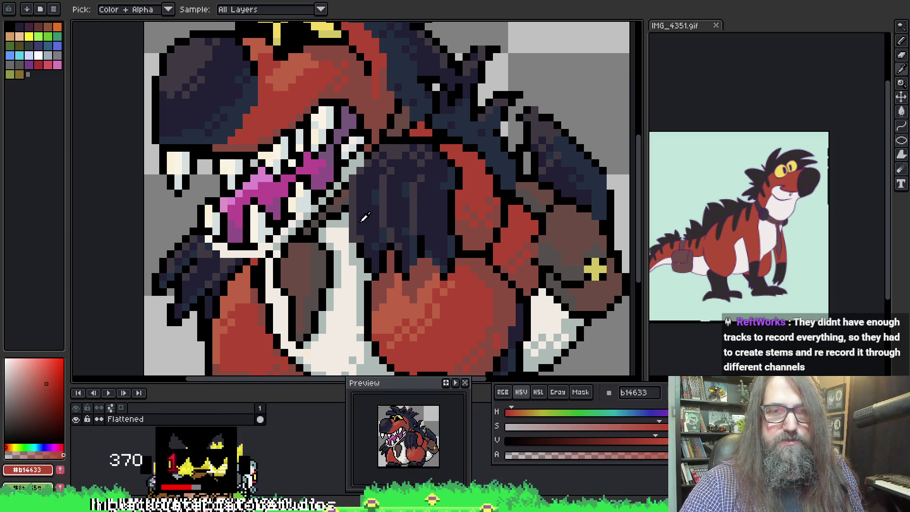
left_click(363, 237, "alt")
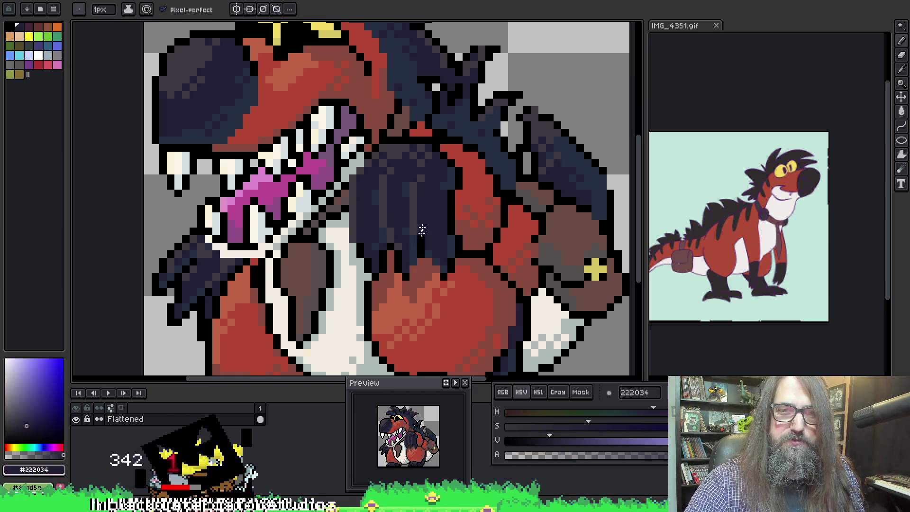
key("alt")
key("ctrl")
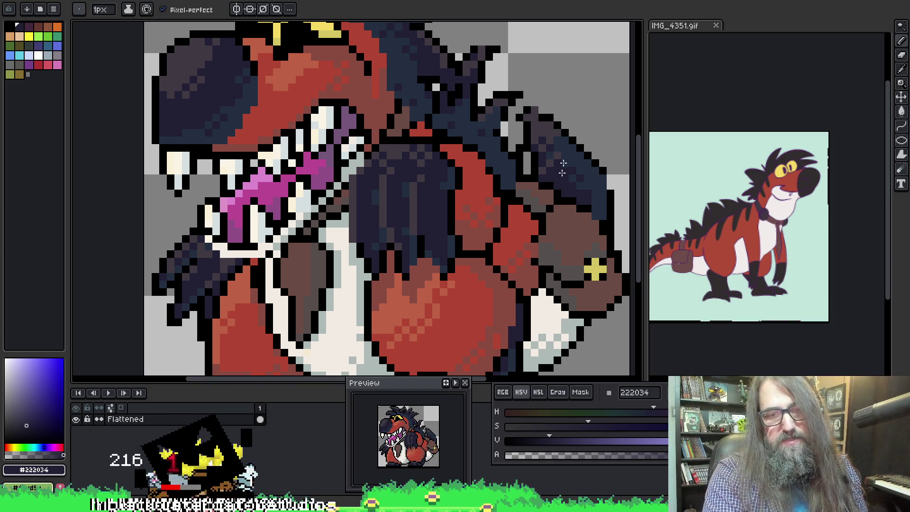
scroll(331, 138, "down", 2)
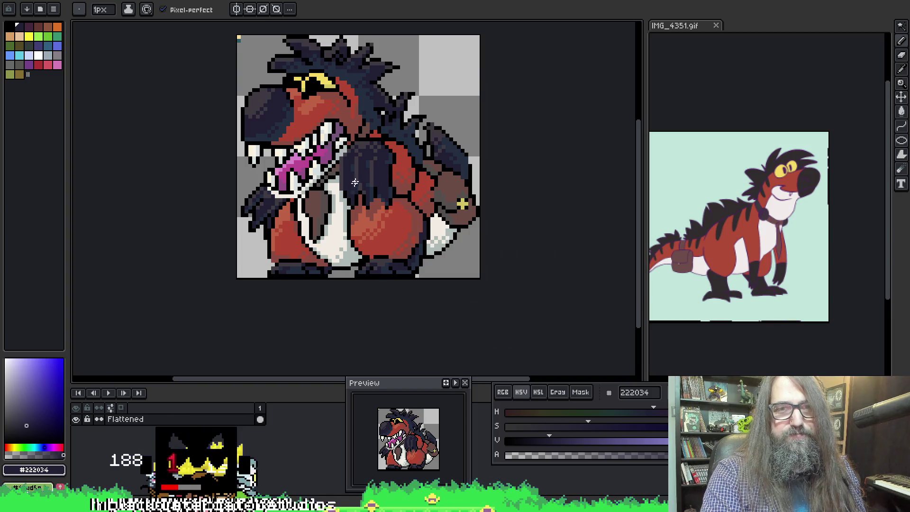
left_click_drag(287, 69, 294, 109)
scroll(294, 109, "up", 1)
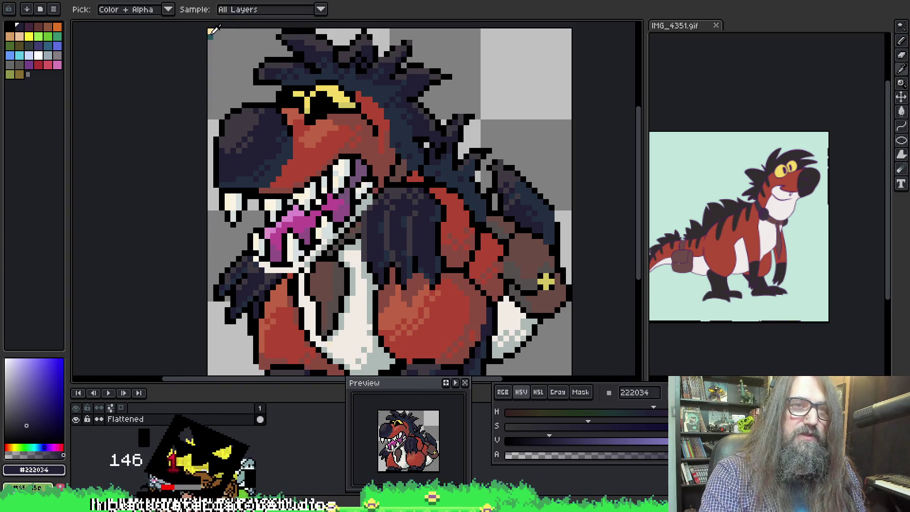
left_click(210, 31, "alt")
left_click_drag(341, 299, 310, 240)
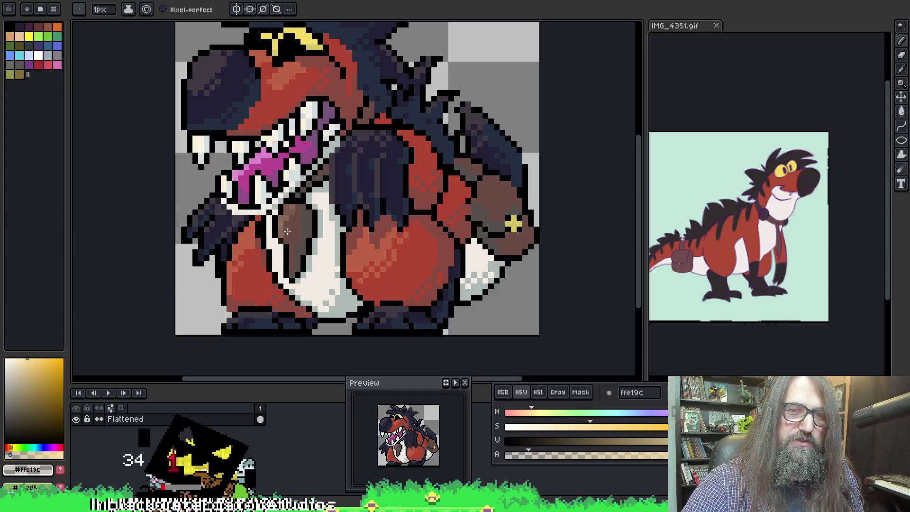
Repaint the satchel in lighter tan-brown #92735b sampled from the sprite
left_click(288, 219, "alt")
key("g")
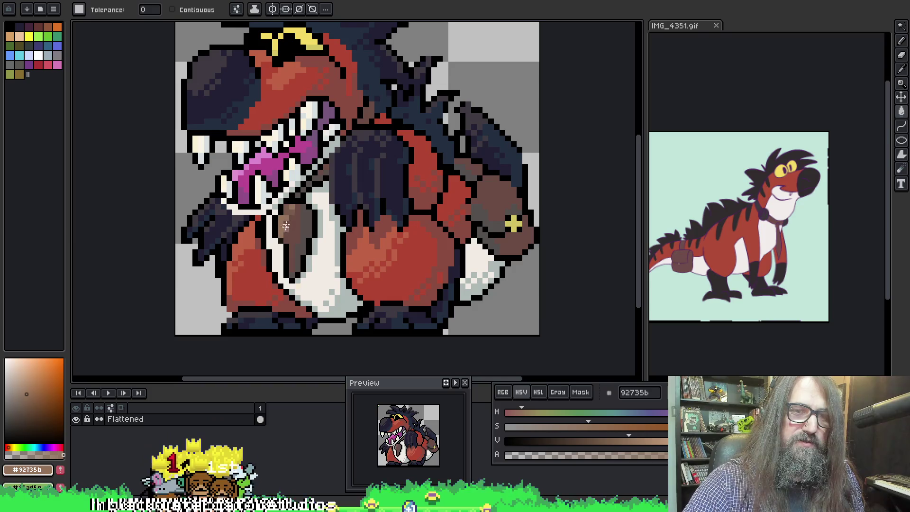
key("b")
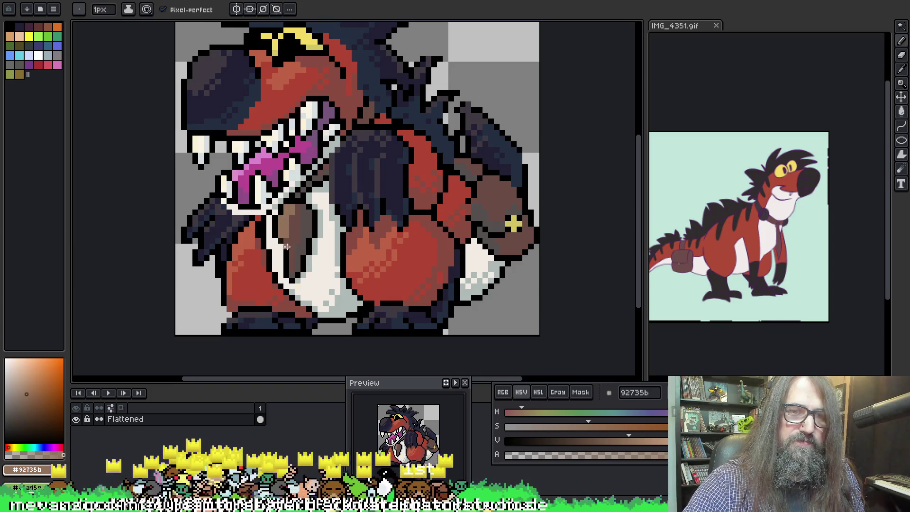
mouse_move(481, 194)
left_mouse_down()
mouse_move(489, 203)
mouse_move(510, 194)
mouse_move(491, 176)
left_mouse_up()
left_click(504, 192, "alt")
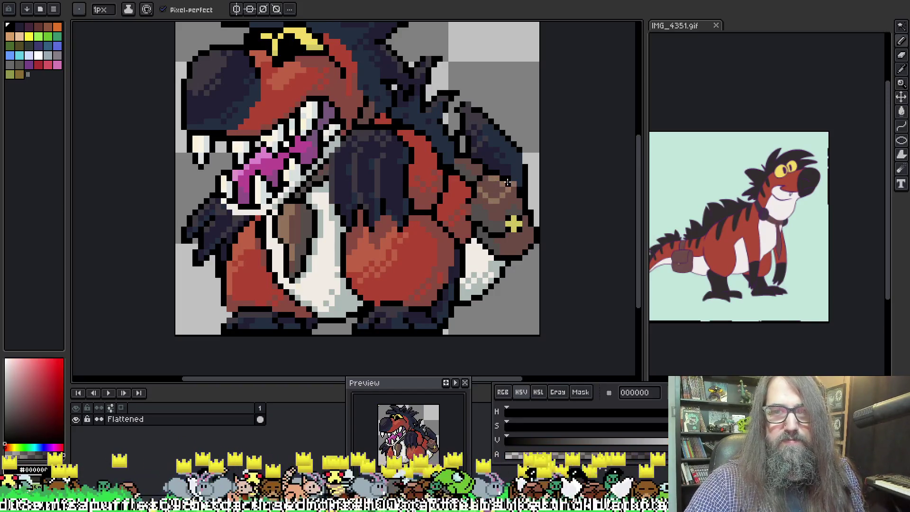
left_click(499, 171, "alt")
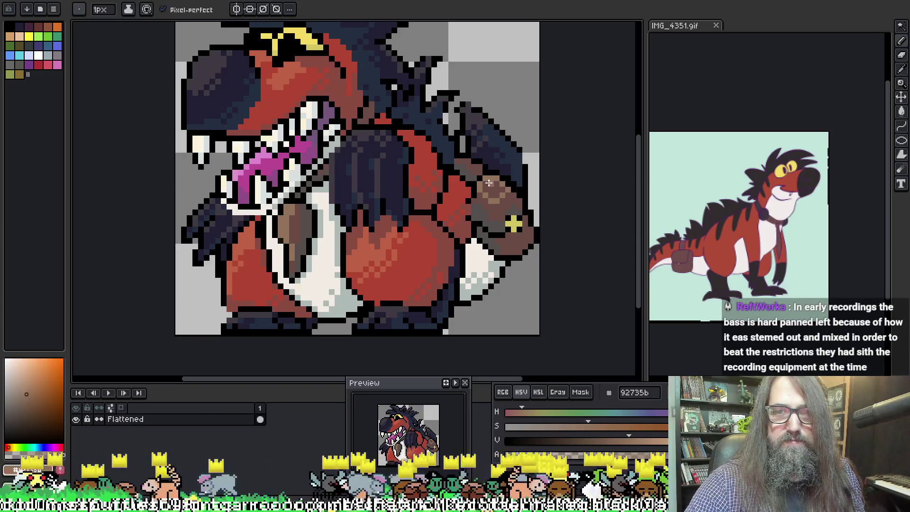
left_click(489, 183, "alt")
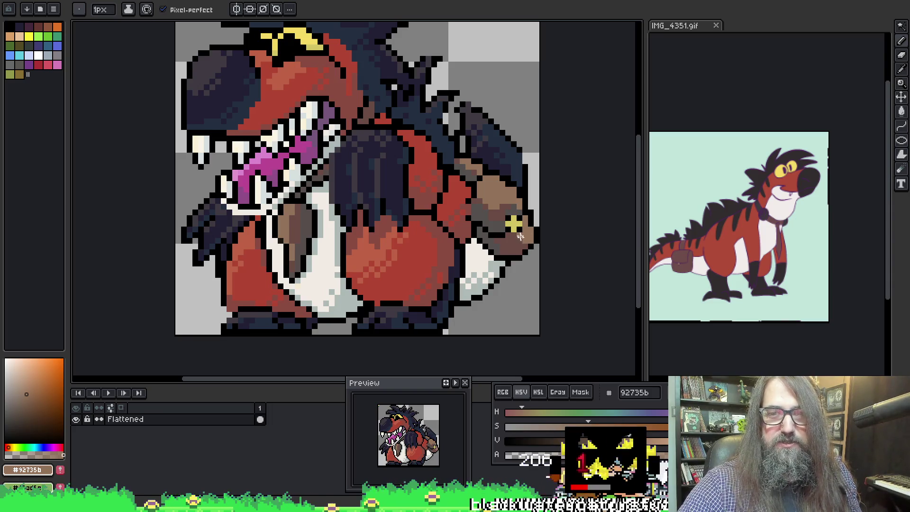
Recolour the satchel's lower-right outline pixel brown and resample its light brown
left_click(537, 253)
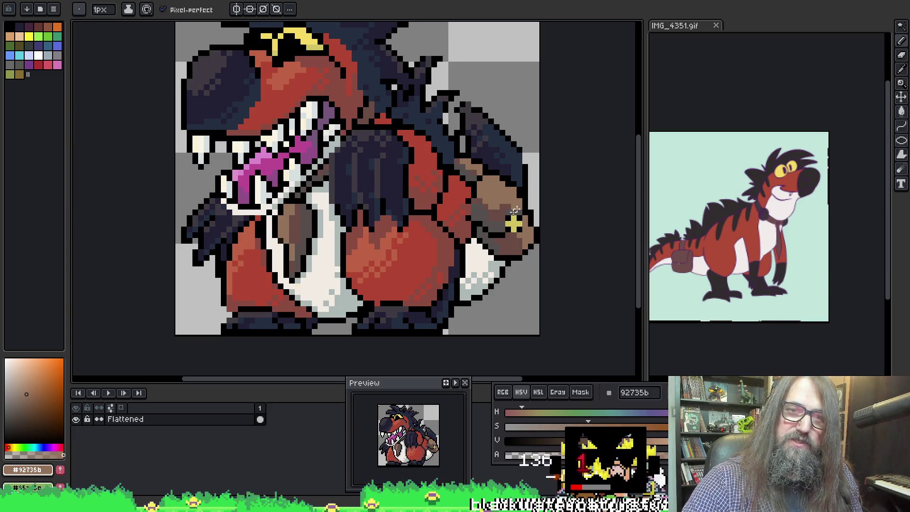
left_click(503, 219, "alt")
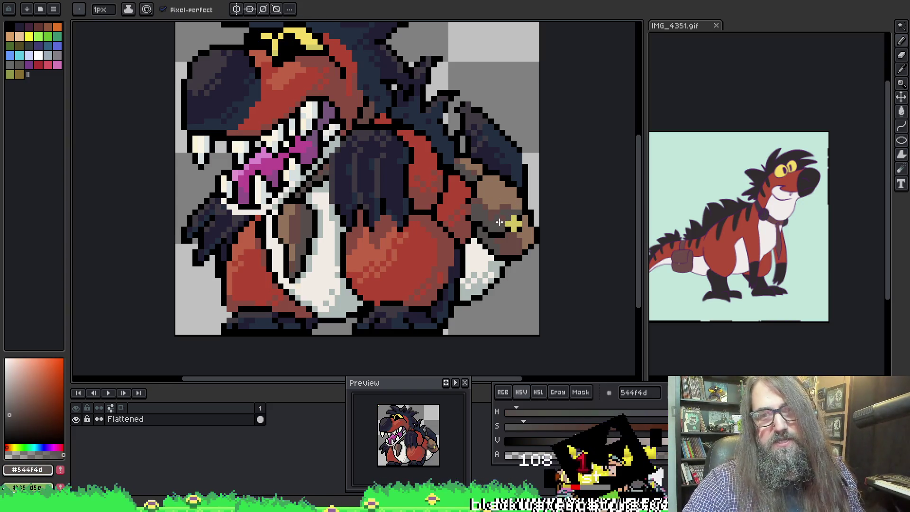
left_click(511, 199, "alt")
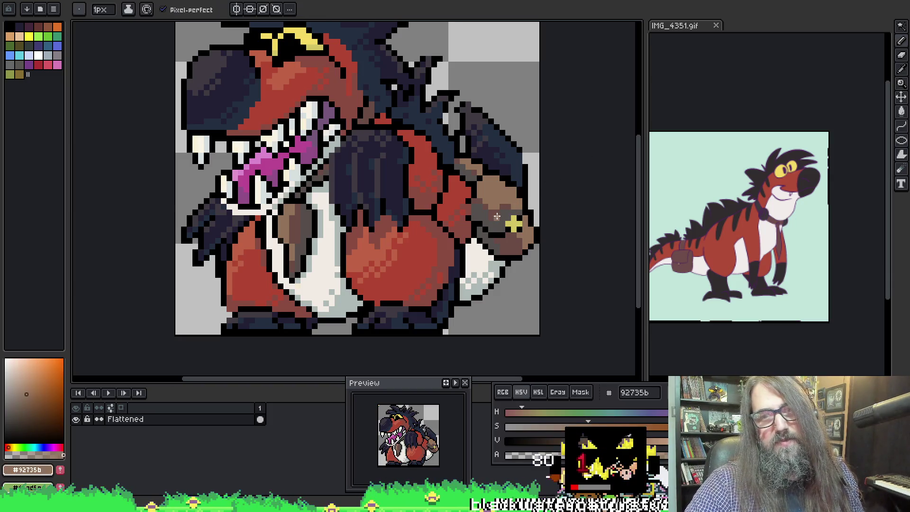
left_click(497, 218, "alt")
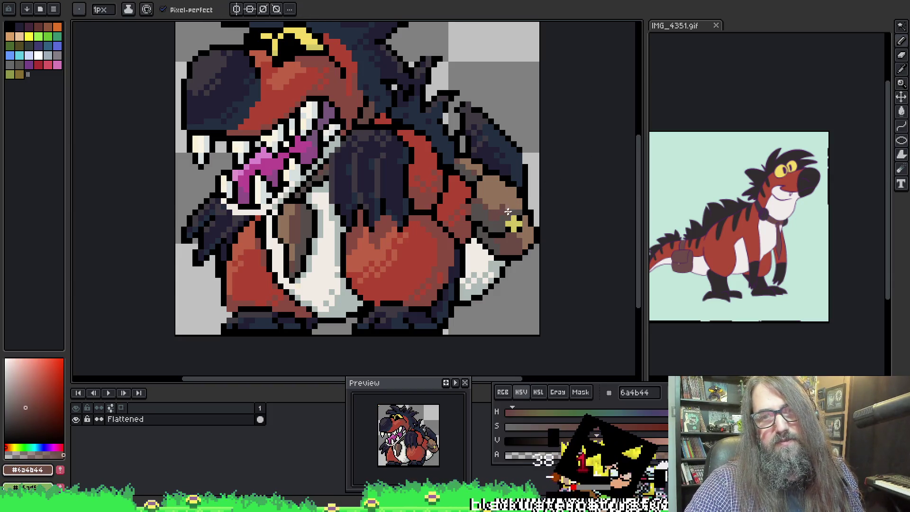
left_click(509, 194, "alt")
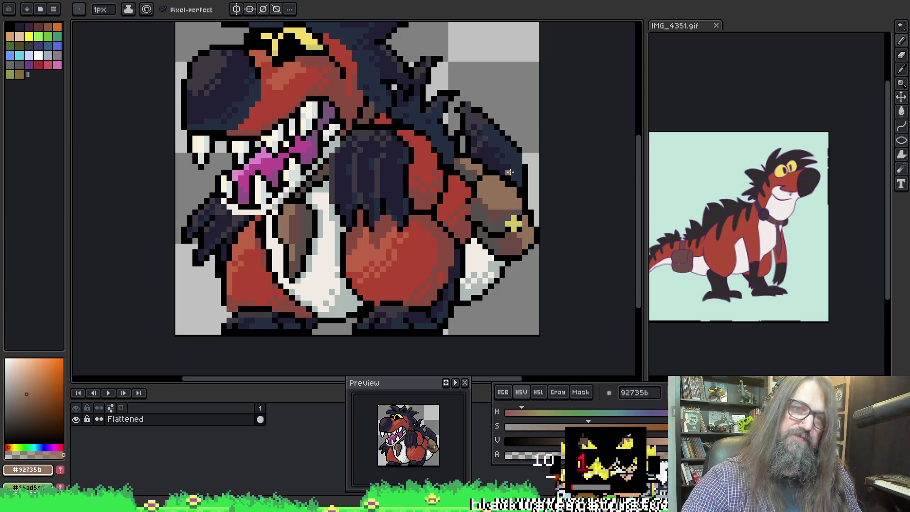
scroll(320, 221, "down", 2)
scroll(319, 221, "up", 1)
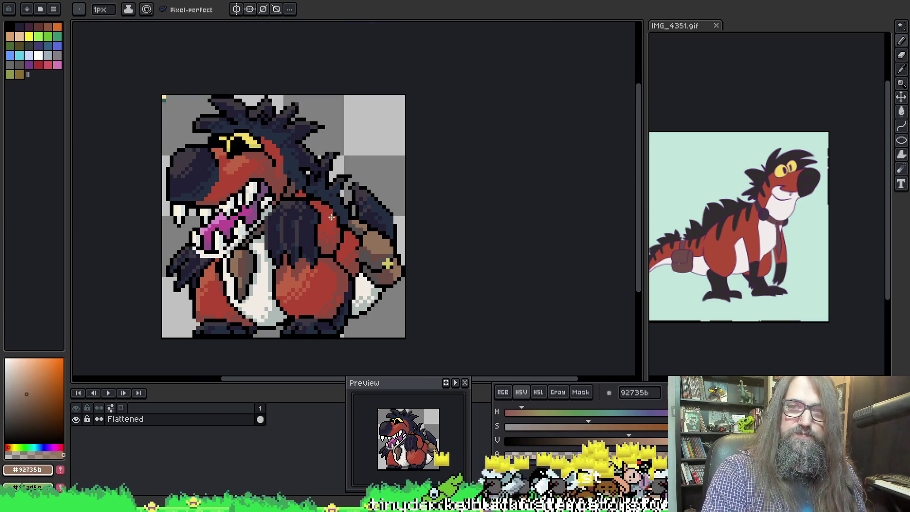
scroll(294, 237, "up", 1)
scroll(313, 242, "down", 2)
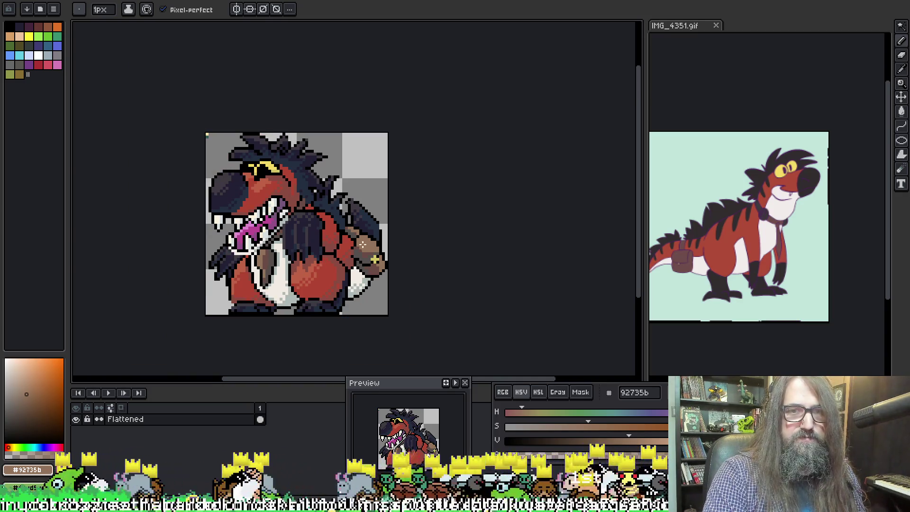
scroll(298, 194, "up", 2)
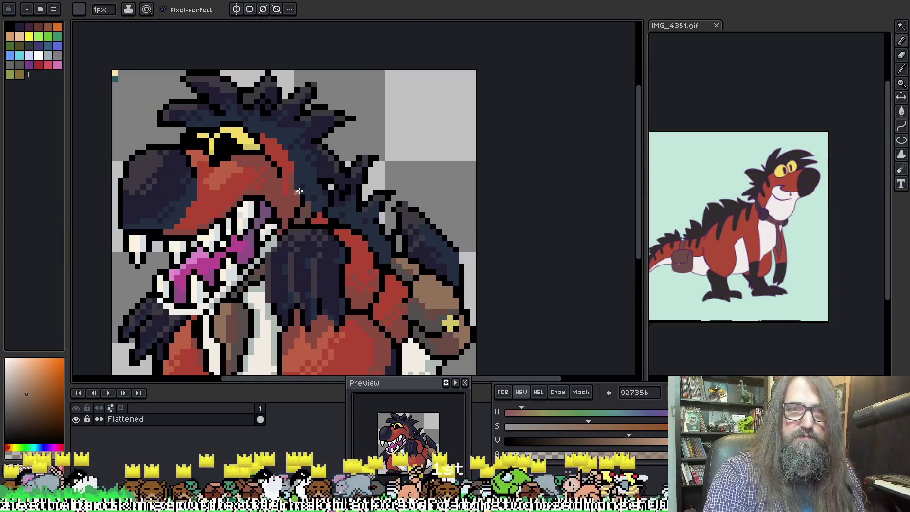
Pick dark navy #222f41 from the sprite and add shading pixels to the chest and arm
key("alt")
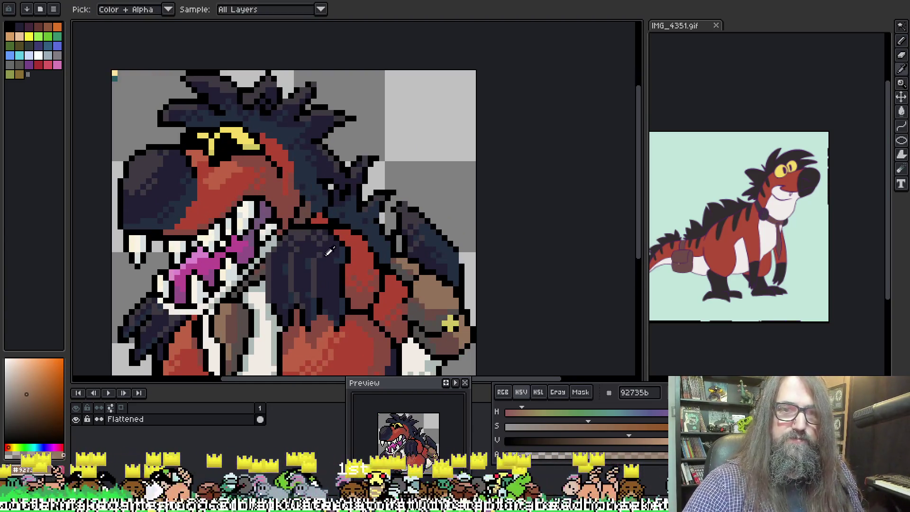
left_click(330, 250, "alt")
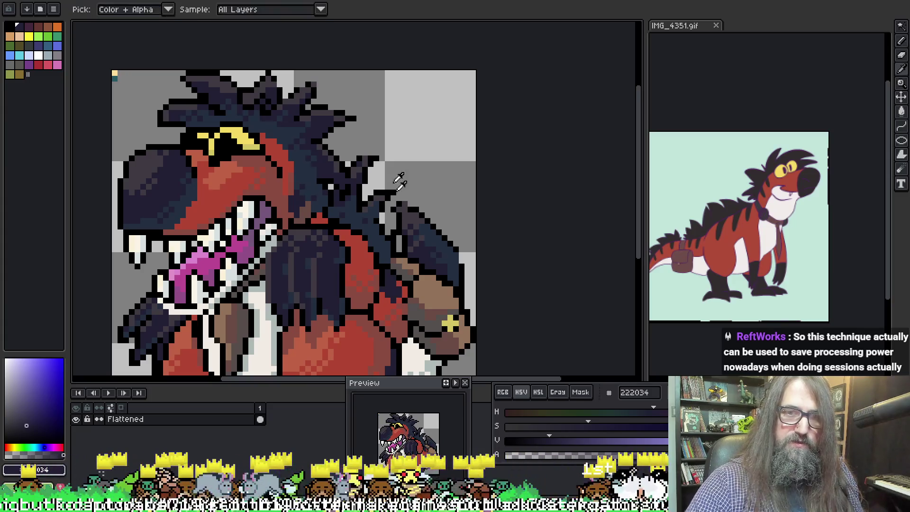
left_click(316, 258, "alt")
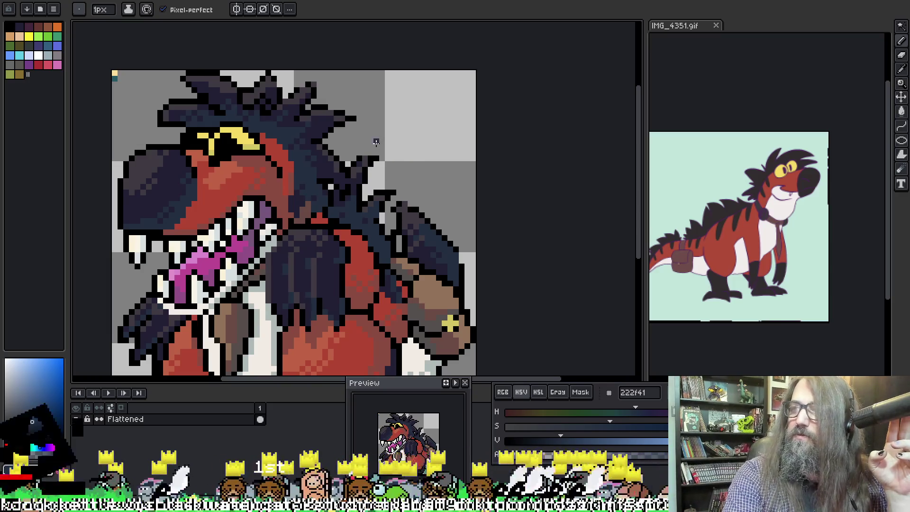
left_click_drag(372, 146, 447, 97)
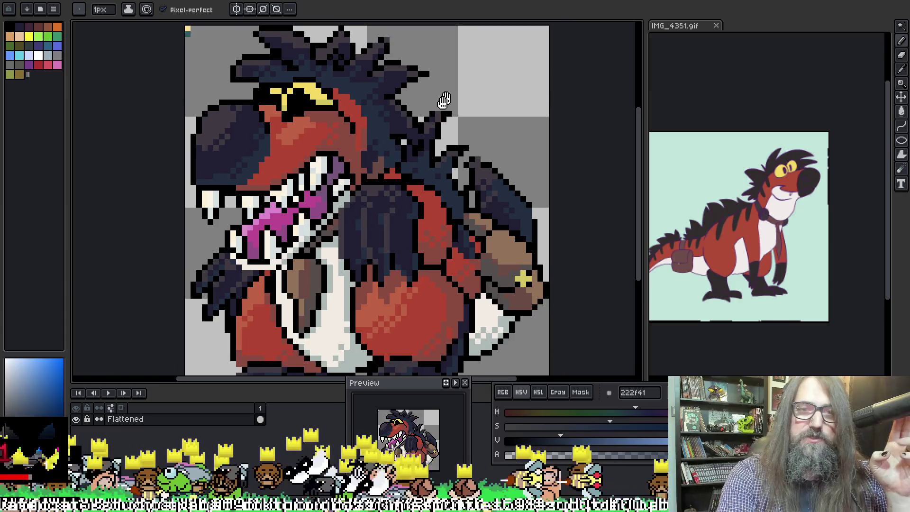
scroll(376, 223, "down", 1)
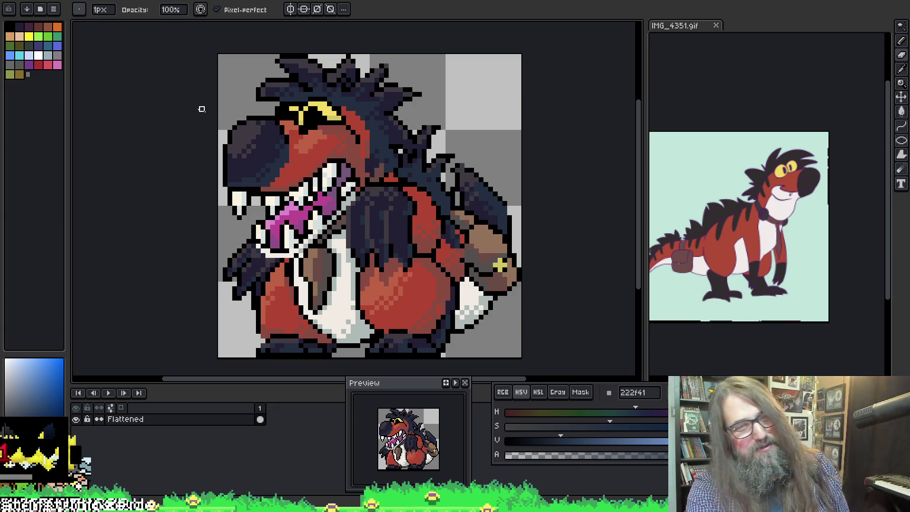
Refine the front of the open mouth with black outline pixels sampled beside the tongue
scroll(313, 99, "down", 1)
left_click_drag(361, 185, 332, 155)
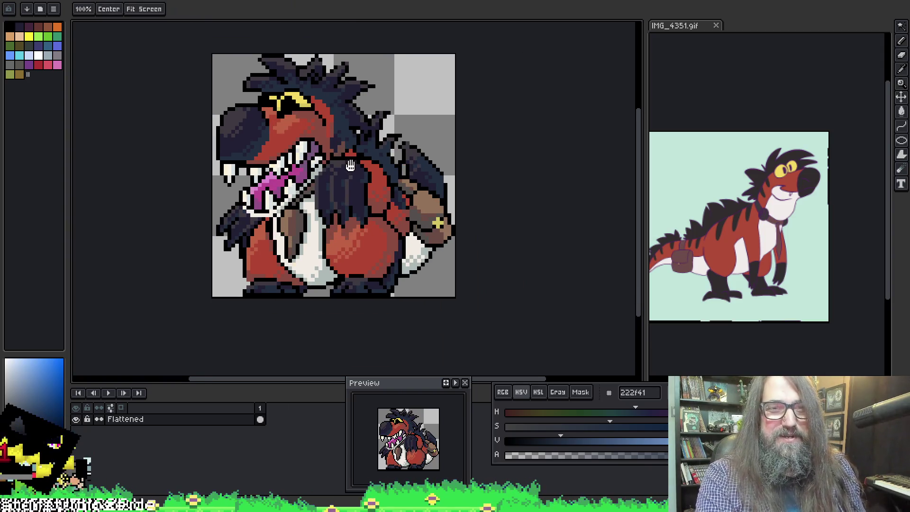
scroll(332, 170, "down", 2)
scroll(282, 169, "up", 3)
scroll(325, 247, "down", 4)
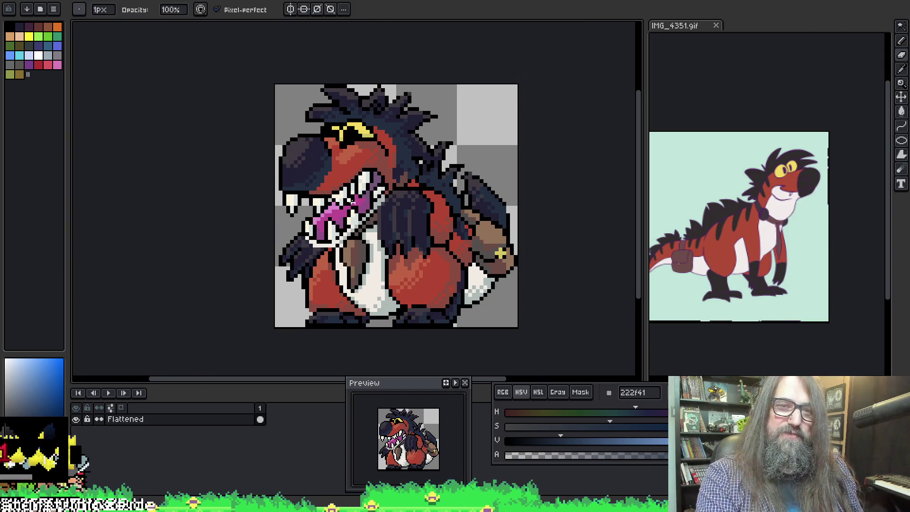
scroll(311, 246, "up", 3)
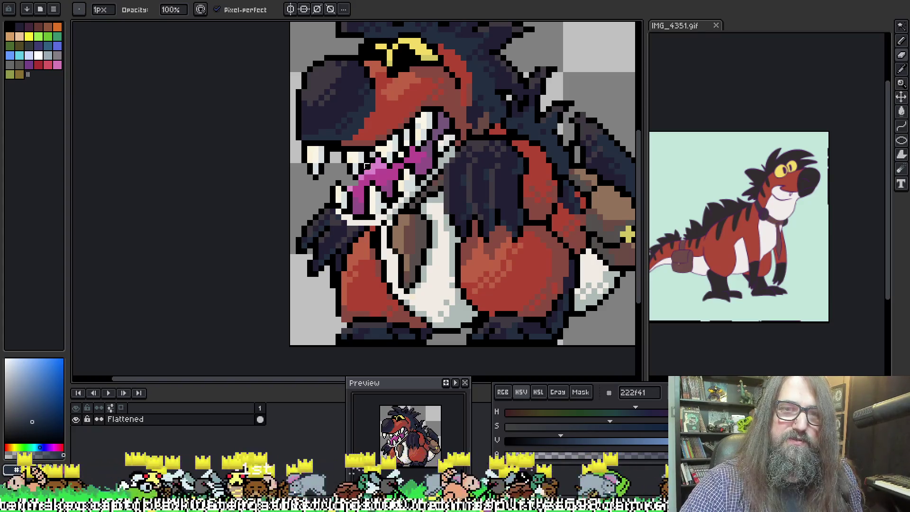
left_click(367, 173, "alt")
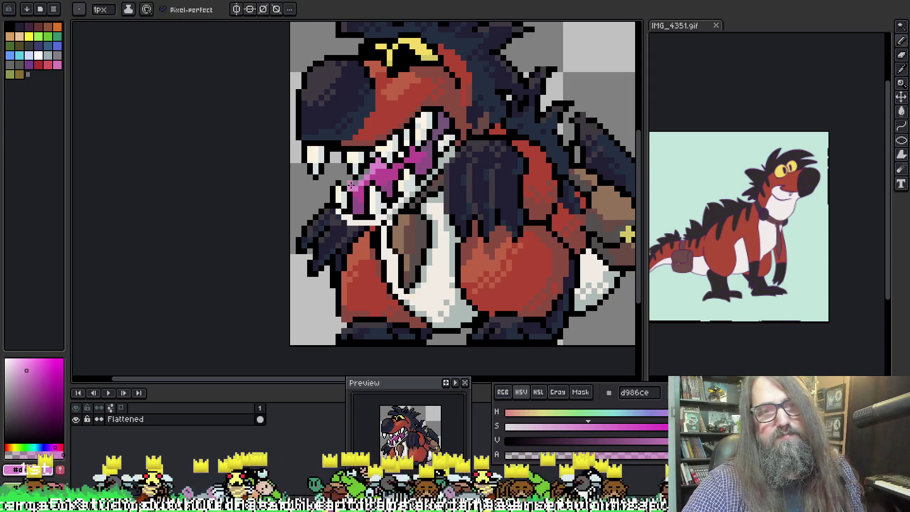
left_click(373, 184, "alt")
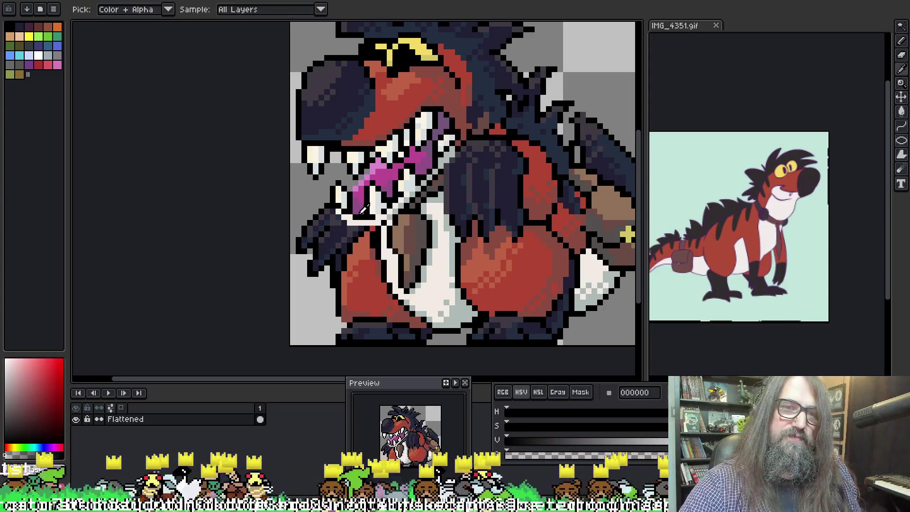
left_click(355, 181, "alt")
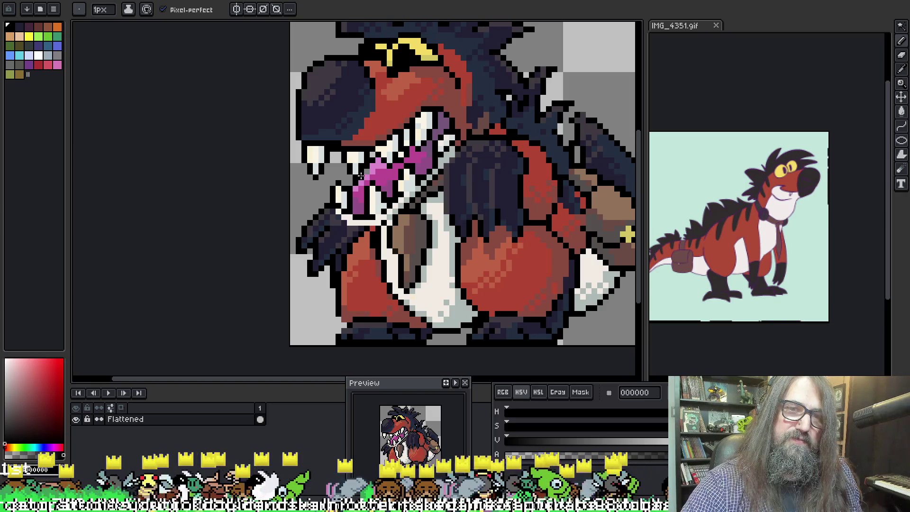
Recenter the zoomed-out sprite and touch up the chin outline in black
scroll(405, 128, "down", 4)
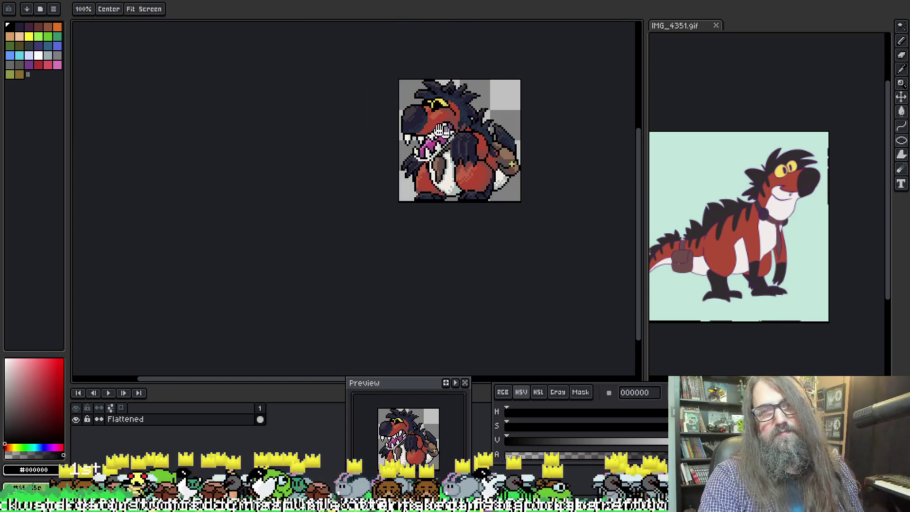
left_click_drag(455, 133, 433, 151)
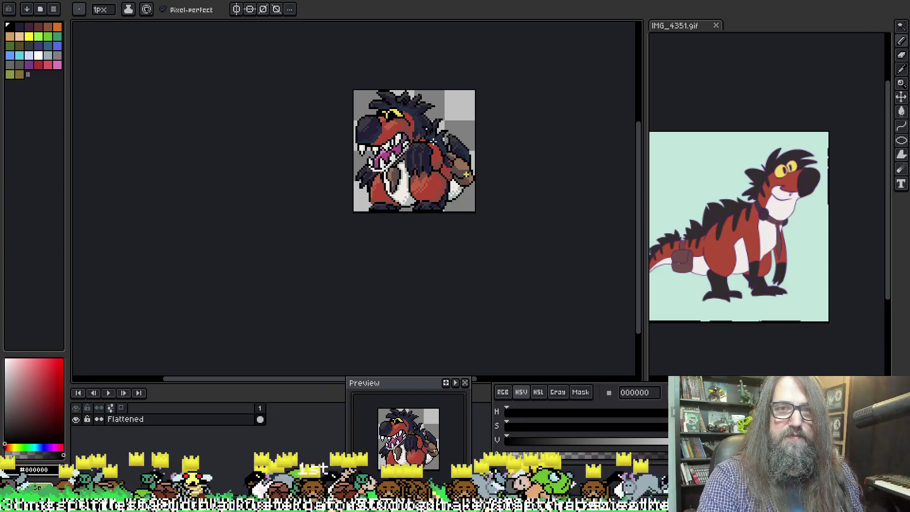
scroll(433, 141, "up", 3)
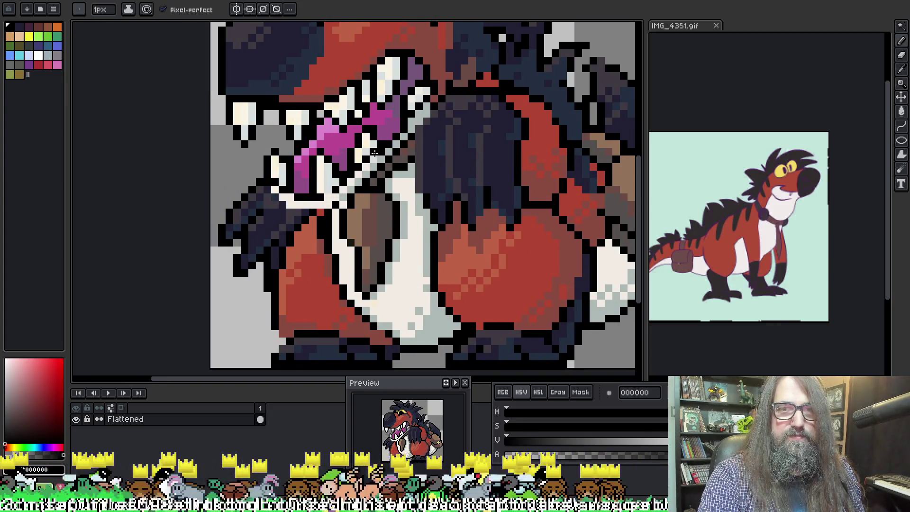
scroll(375, 153, "down", 3)
scroll(326, 157, "up", 3)
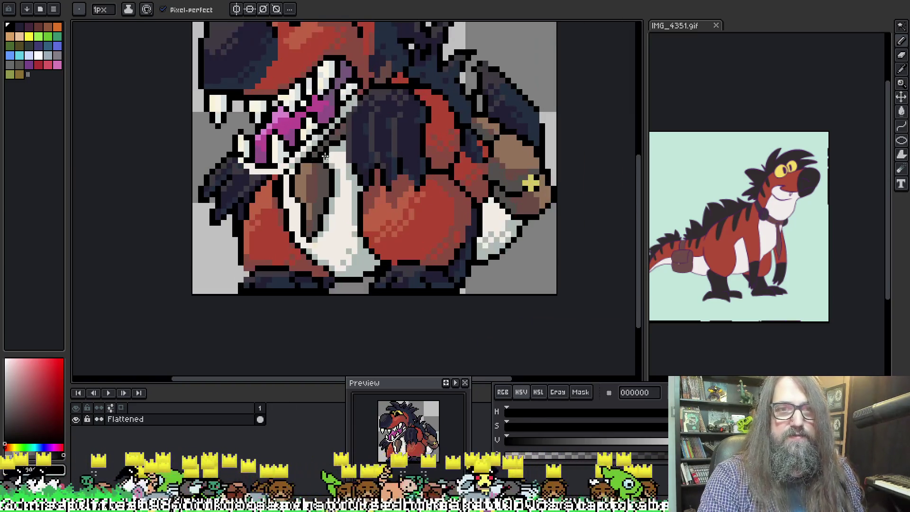
scroll(326, 156, "down", 3)
scroll(317, 133, "up", 3)
scroll(326, 138, "down", 4)
scroll(386, 147, "up", 3)
left_click_drag(332, 142, 379, 149)
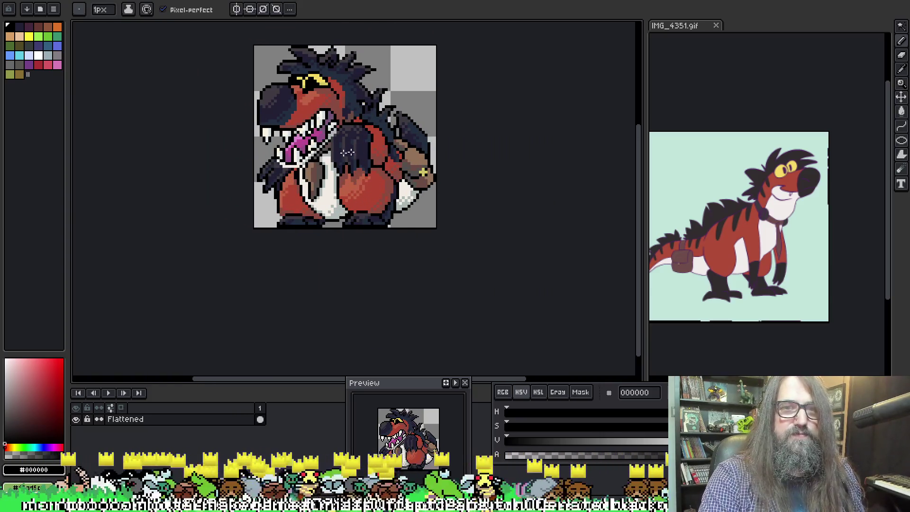
scroll(317, 152, "up", 2)
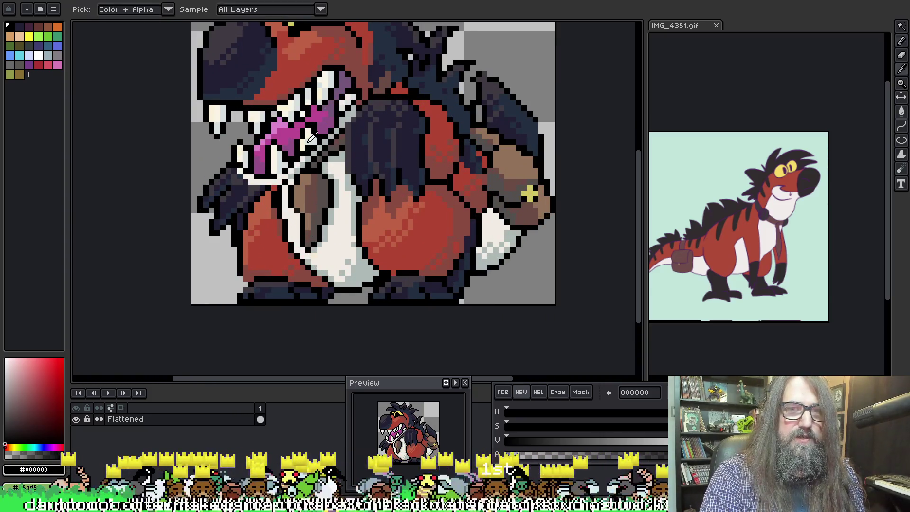
left_click(311, 137, "alt")
scroll(342, 144, "down", 1)
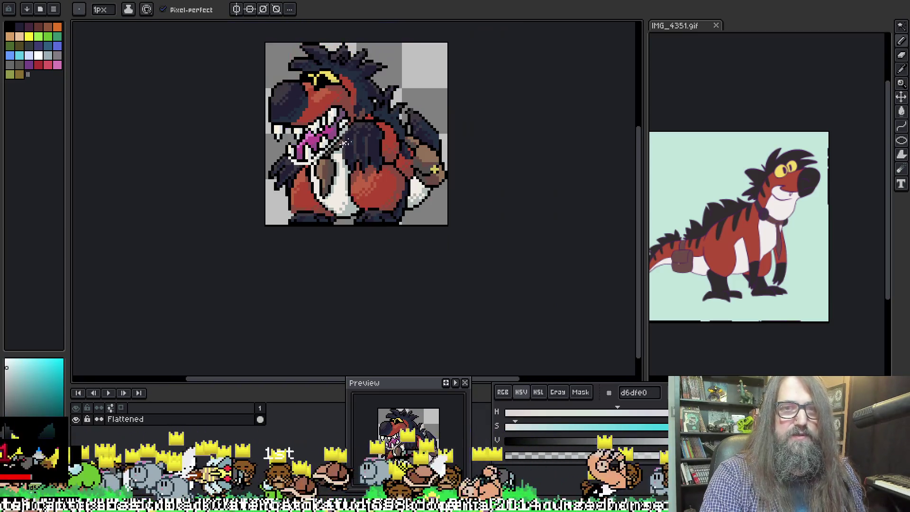
scroll(308, 135, "up", 3)
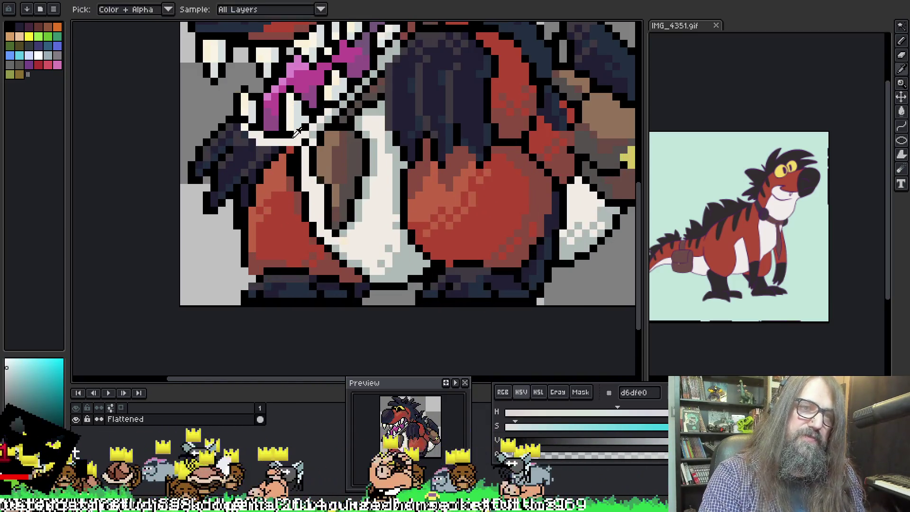
left_click(297, 134, "alt")
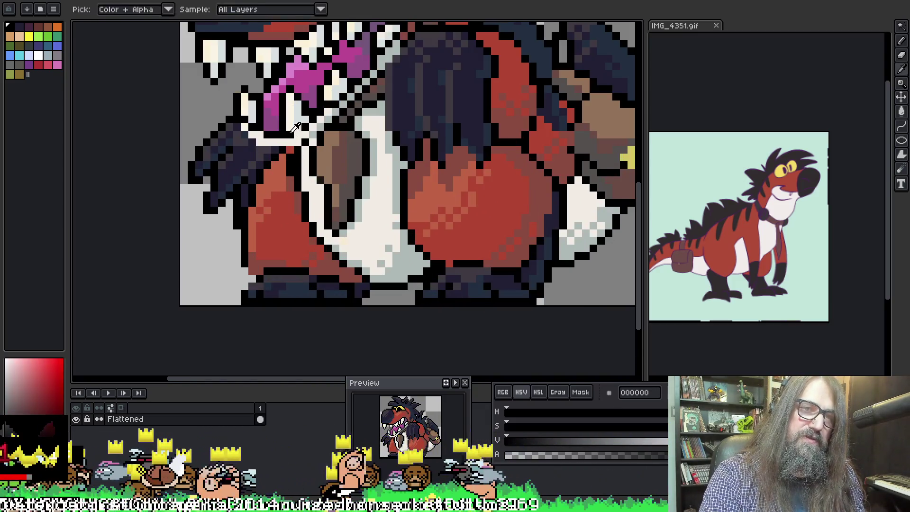
Add off-white #faf5e7 tooth pixels at the front of the mouth
left_click(247, 109, "alt")
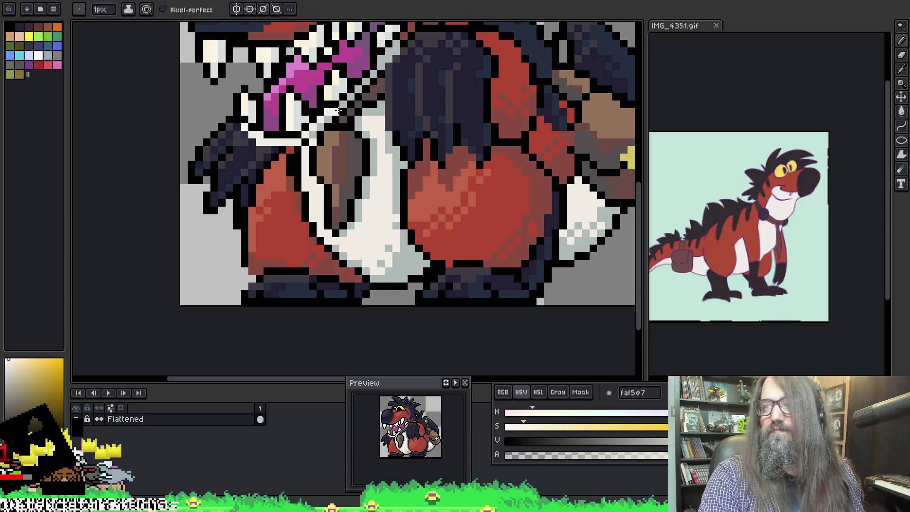
scroll(338, 111, "down", 3)
left_click_drag(375, 141, 338, 197)
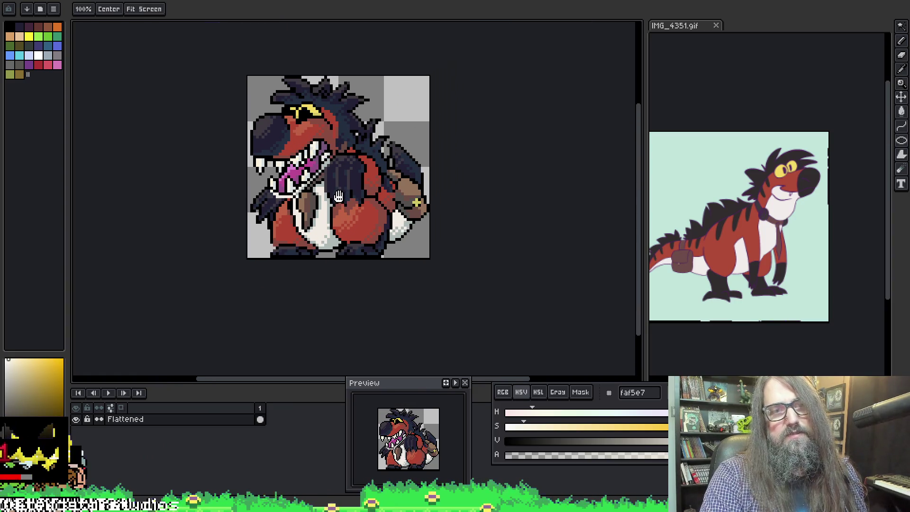
scroll(338, 196, "down", 5)
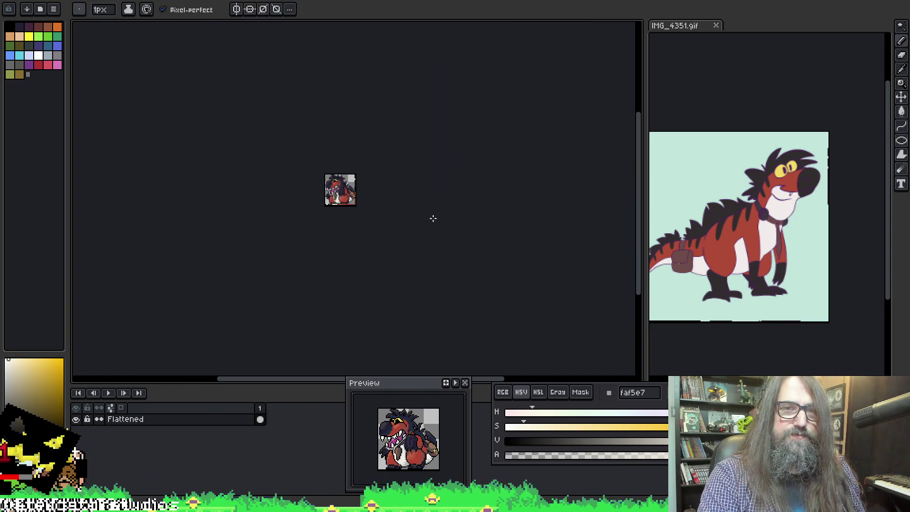
scroll(347, 206, "up", 5)
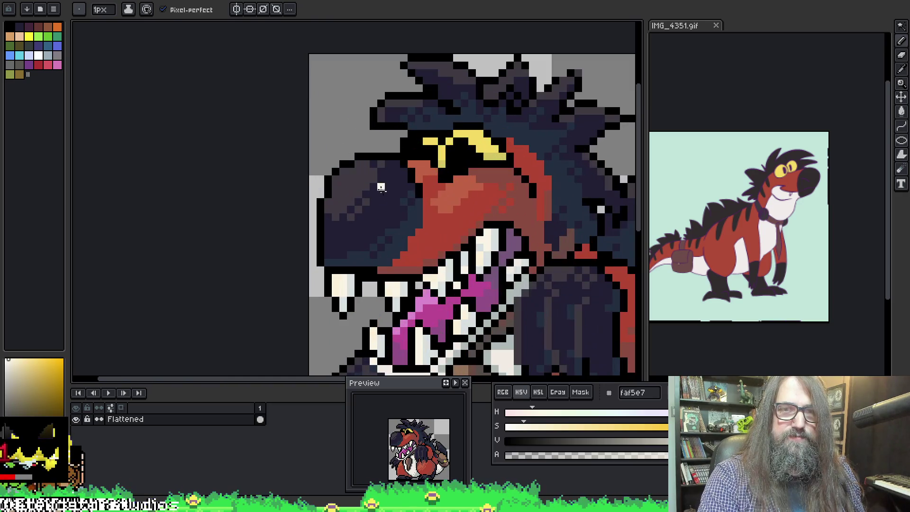
Sample the dark navy from the dinosaur's snout and body while panning around the sprite
left_click(403, 180, "alt")
key("b")
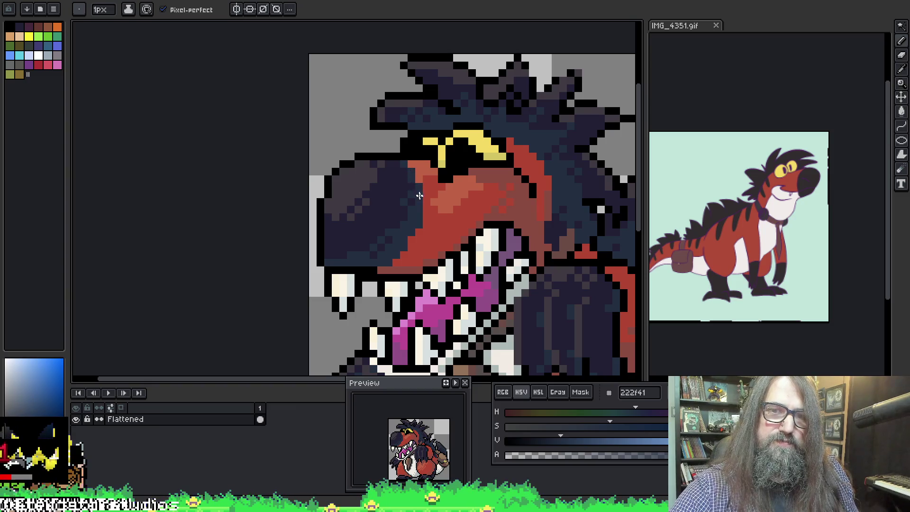
scroll(404, 196, "down", 8)
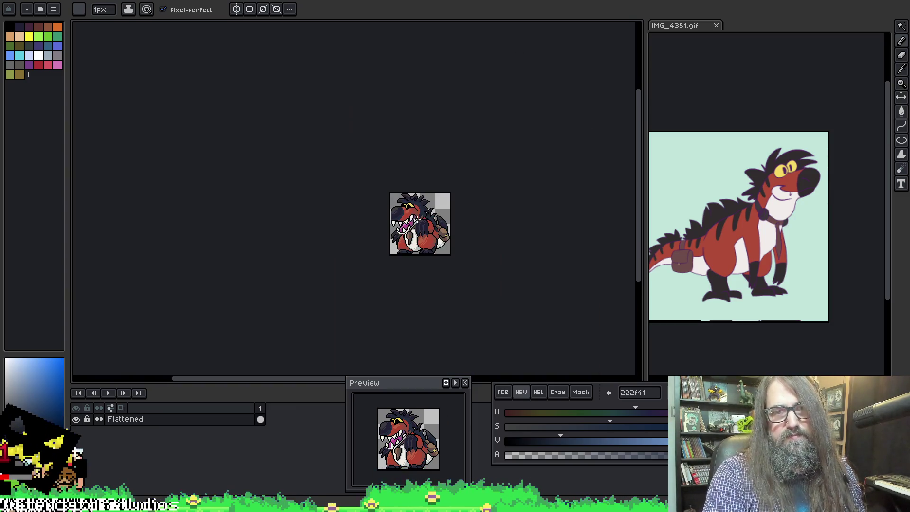
scroll(463, 249, "down", 1)
scroll(406, 237, "up", 4)
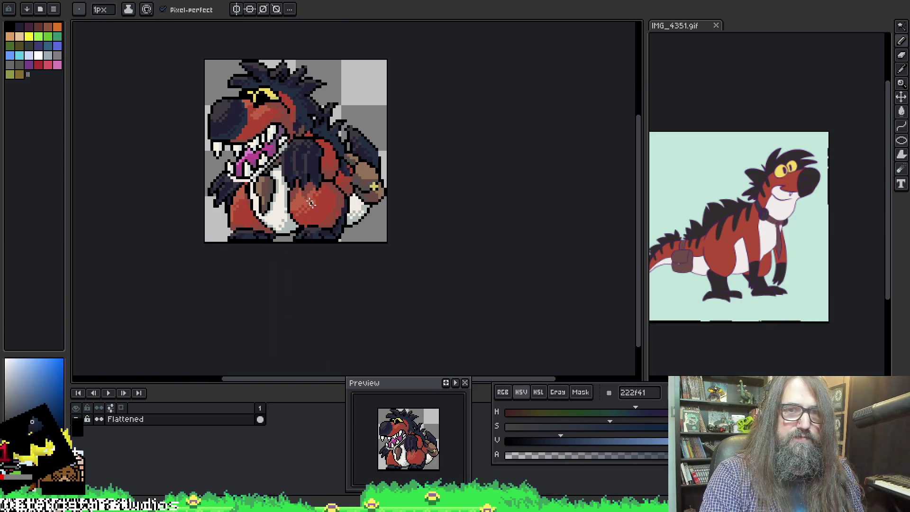
scroll(309, 199, "up", 2)
scroll(318, 180, "down", 1)
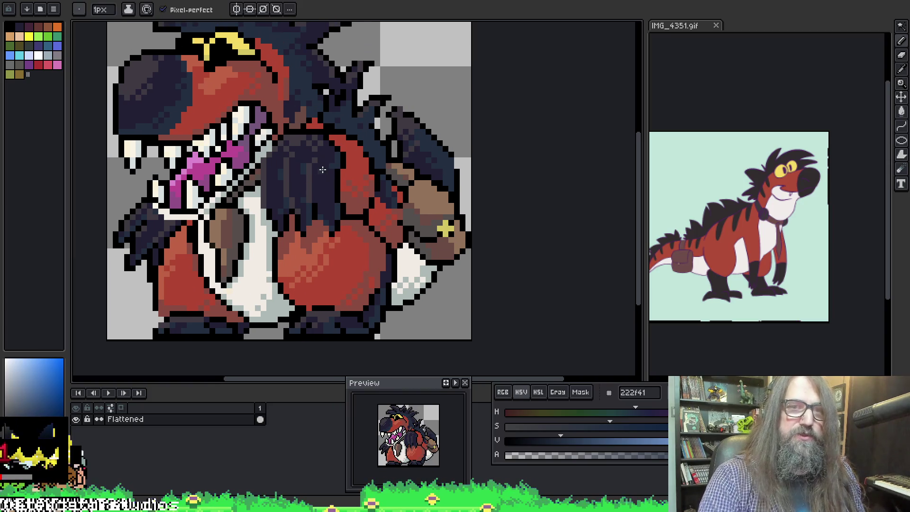
left_click(336, 143, "alt")
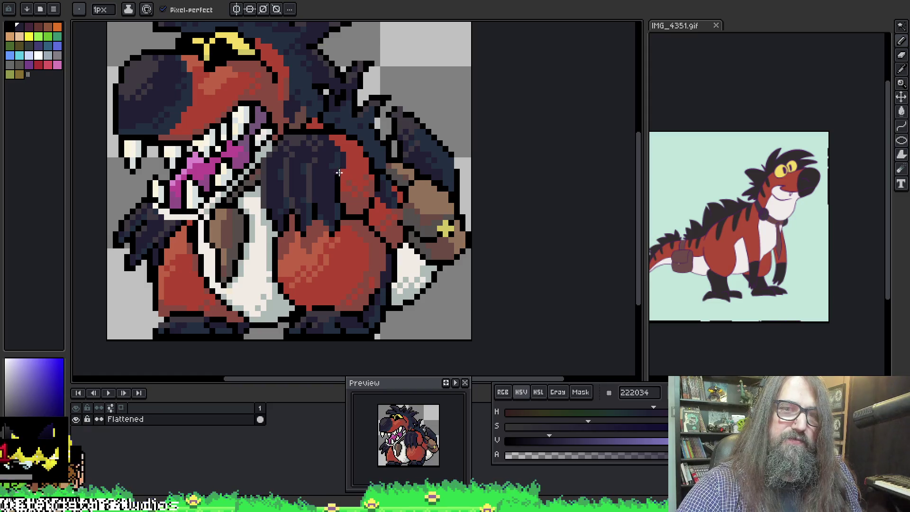
left_click(328, 141, "alt")
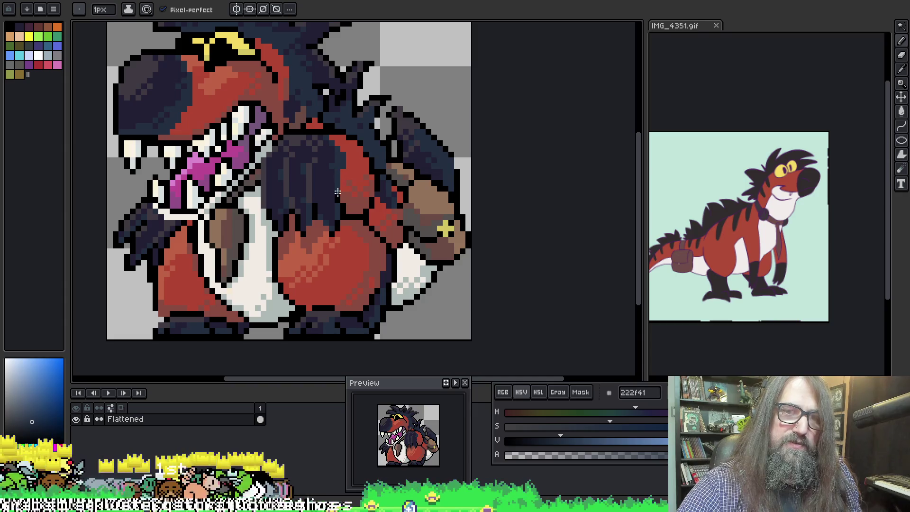
mouse_move(335, 126)
left_mouse_down()
mouse_move(371, 24)
mouse_move(341, 68)
left_mouse_up()
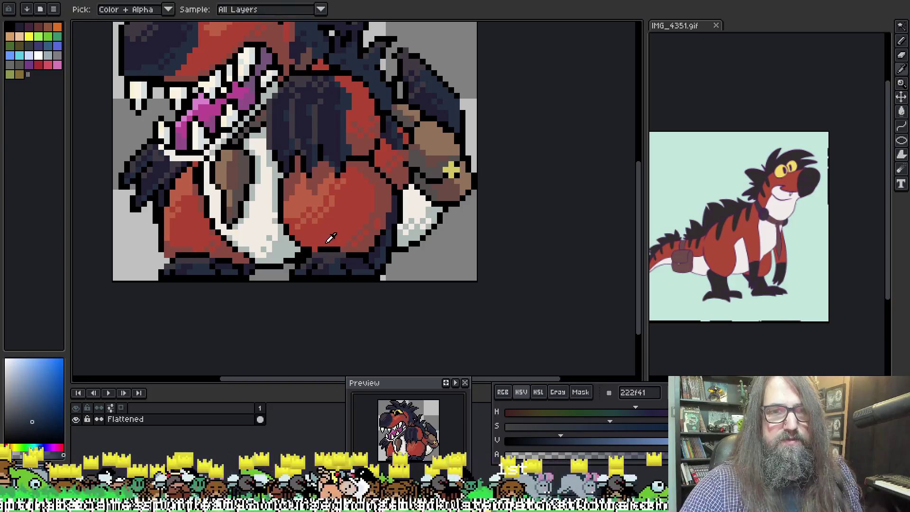
left_click(169, 185, "alt")
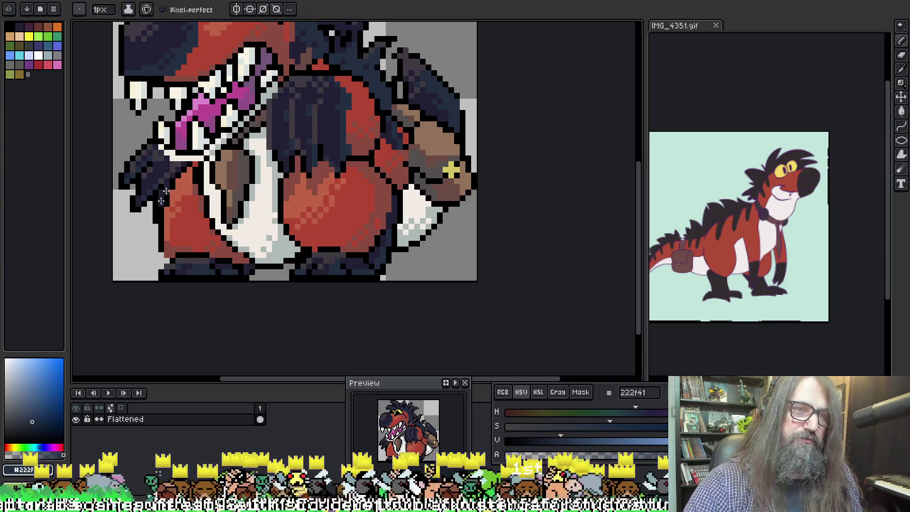
mouse_move(170, 186)
left_mouse_down()
mouse_move(189, 215)
mouse_move(194, 196)
left_mouse_up()
scroll(408, 109, "down", 1)
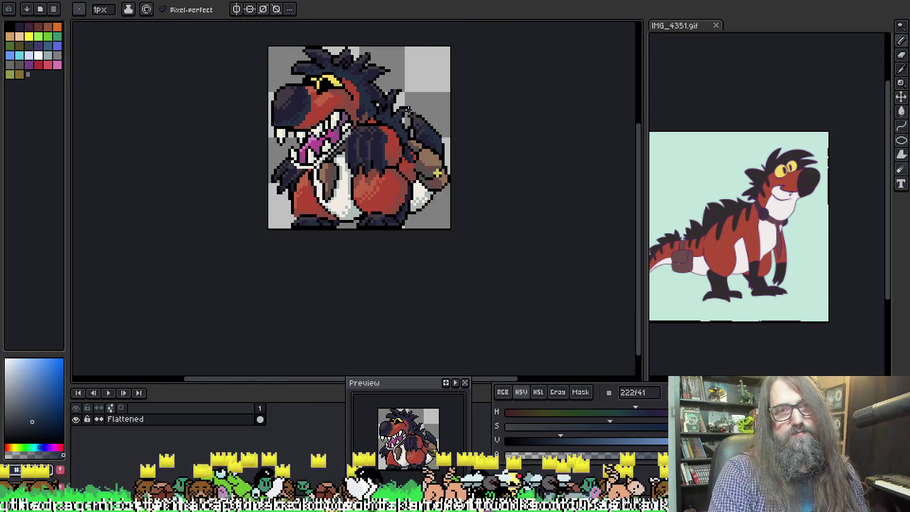
scroll(418, 115, "down", 2)
scroll(418, 115, "up", 5)
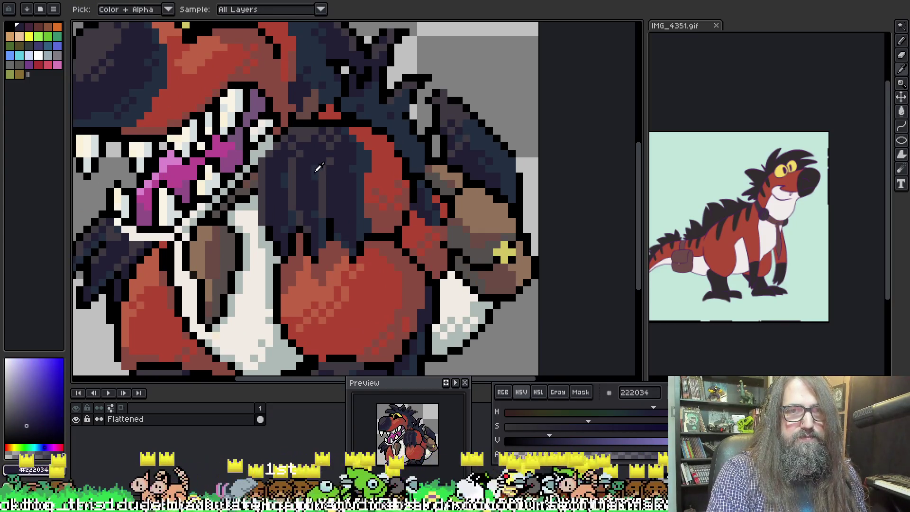
key("alt")
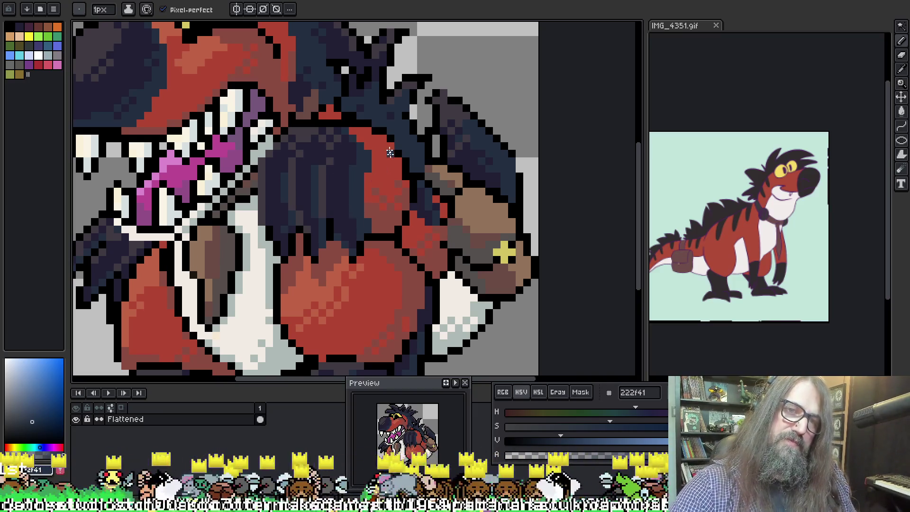
Pick the darker navy 222034 from the body and recentre the zoomed view on the sprite
scroll(389, 150, "down", 4)
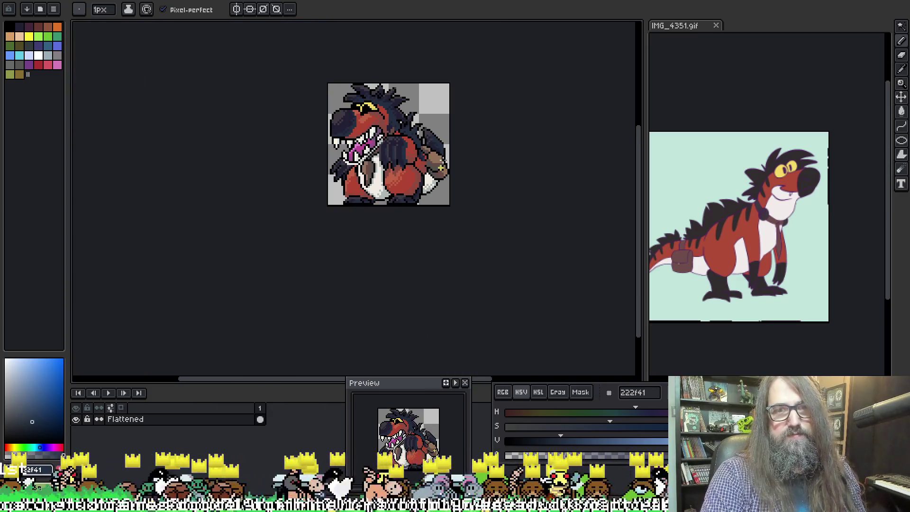
scroll(418, 173, "up", 2)
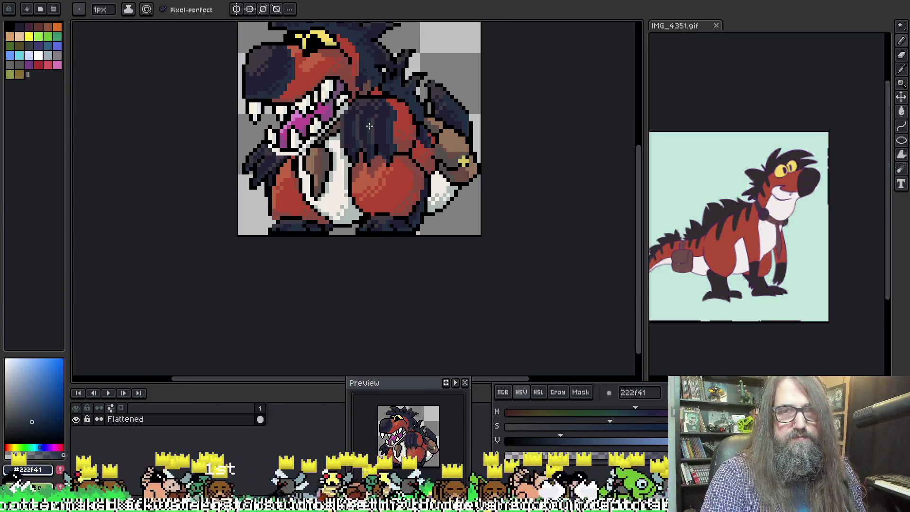
scroll(369, 125, "up", 1)
left_click(400, 143, "alt")
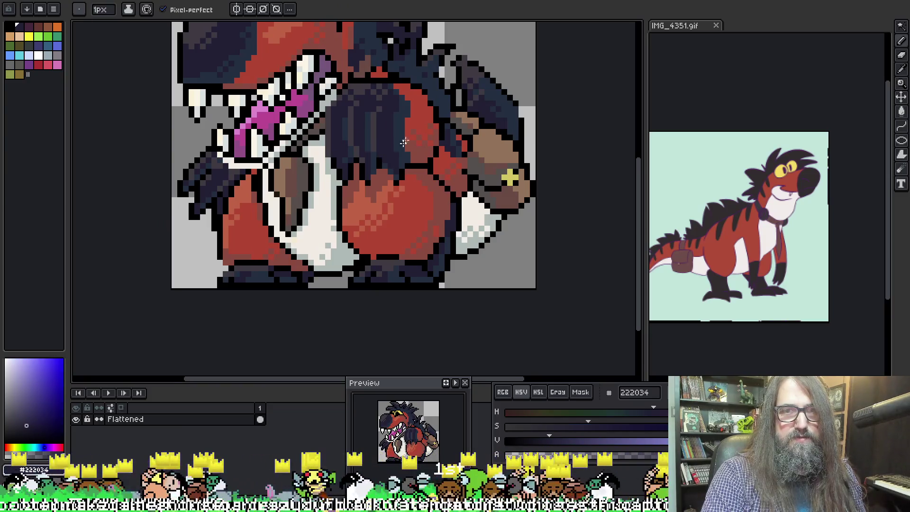
scroll(403, 143, "down", 2)
left_click_drag(403, 143, 396, 173)
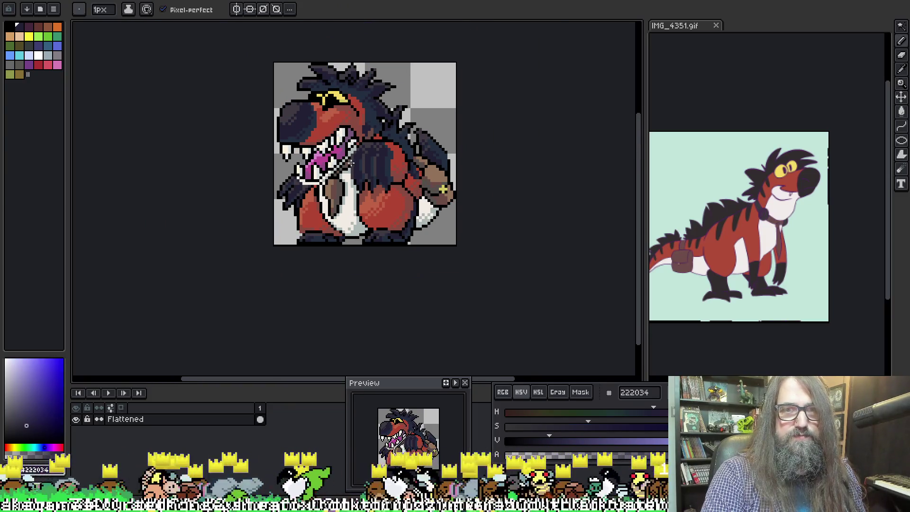
scroll(351, 163, "up", 2)
left_click(419, 152, "alt")
scroll(464, 142, "down", 3)
scroll(474, 140, "up", 2)
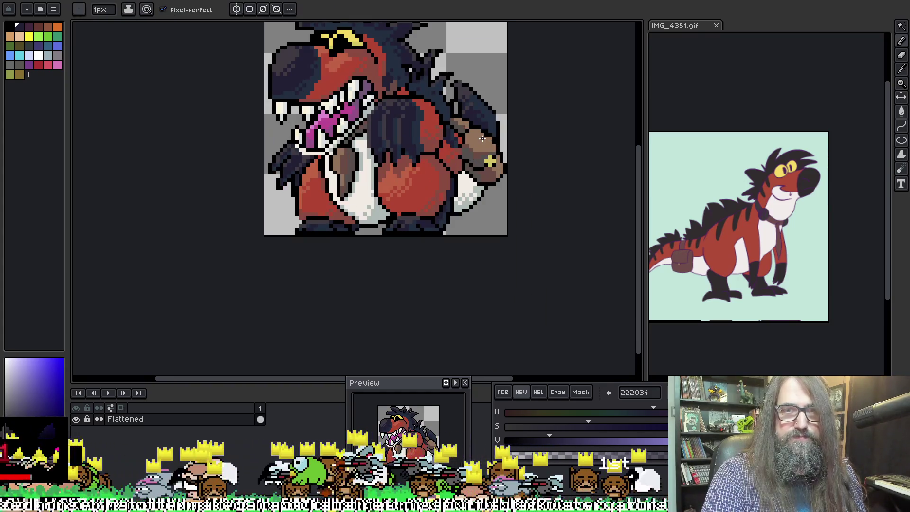
left_click_drag(430, 98, 420, 140)
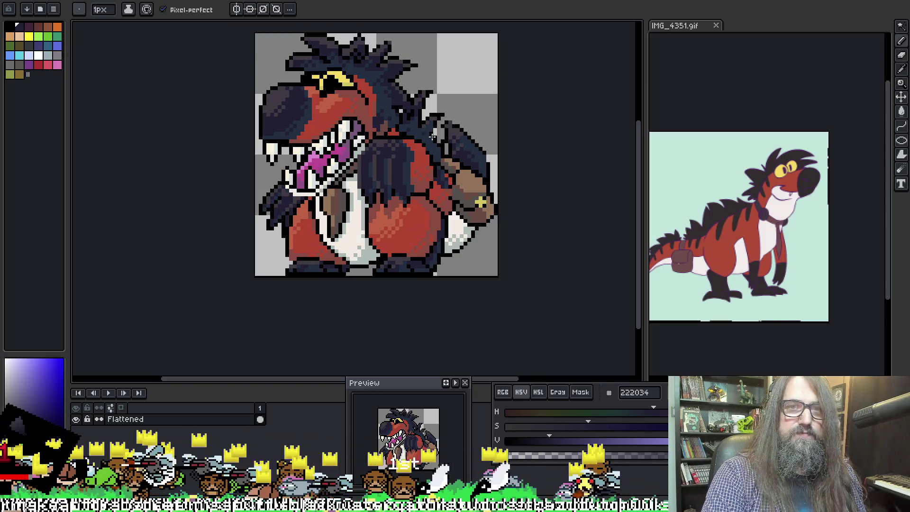
scroll(420, 140, "down", 3)
scroll(368, 118, "up", 4)
scroll(368, 119, "up", 1)
scroll(361, 130, "down", 3)
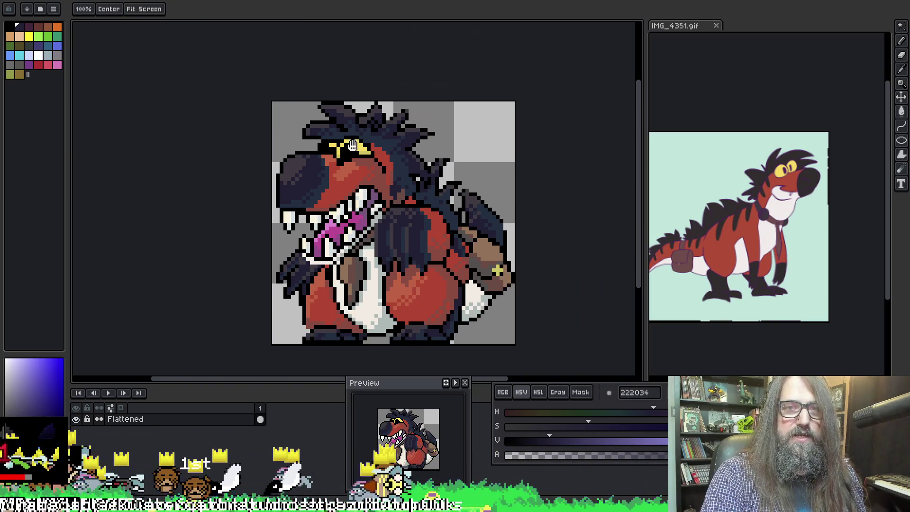
scroll(352, 142, "up", 1)
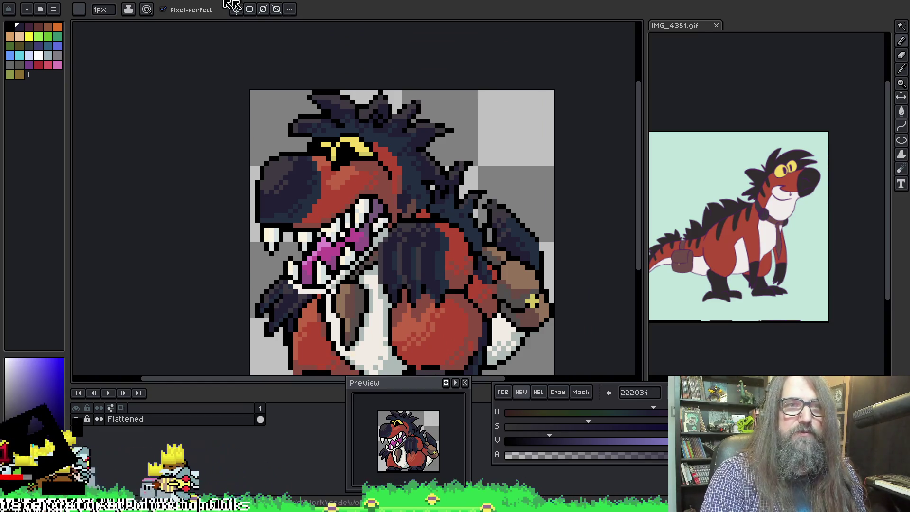
Sample the pale peach from the tree background artwork, then return to the dinosaur sprite
key("ctrl+Tab")
left_click(285, 113)
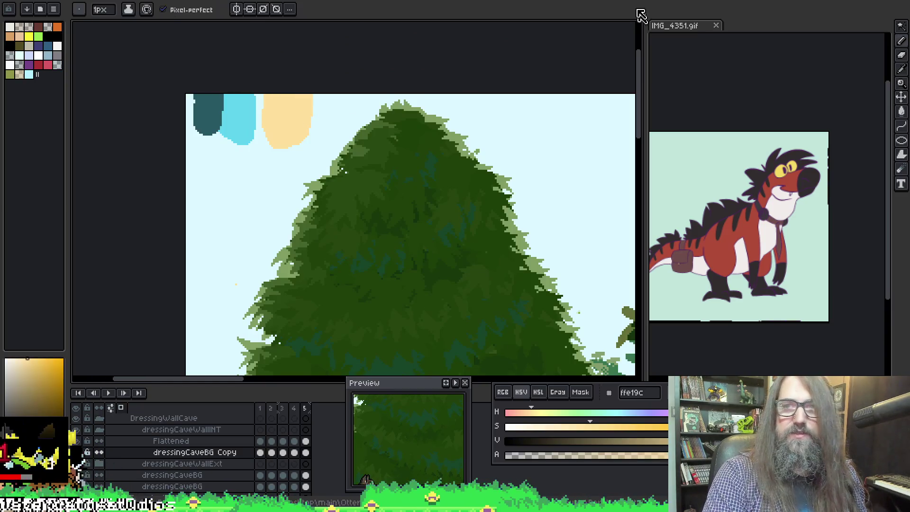
key("ctrl+Tab")
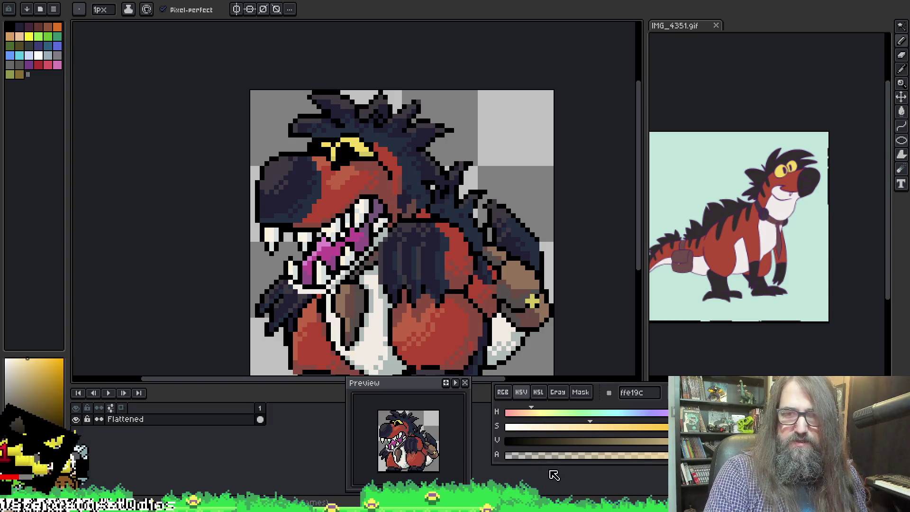
Make white ffffff the drawing colour, reverting a stray grey sample, and zoom in on the head
left_click(538, 456)
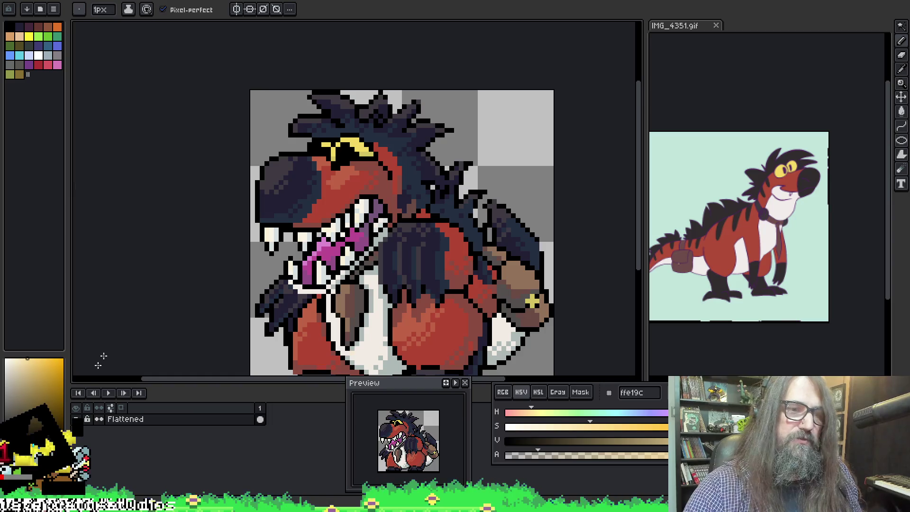
left_click(6, 359)
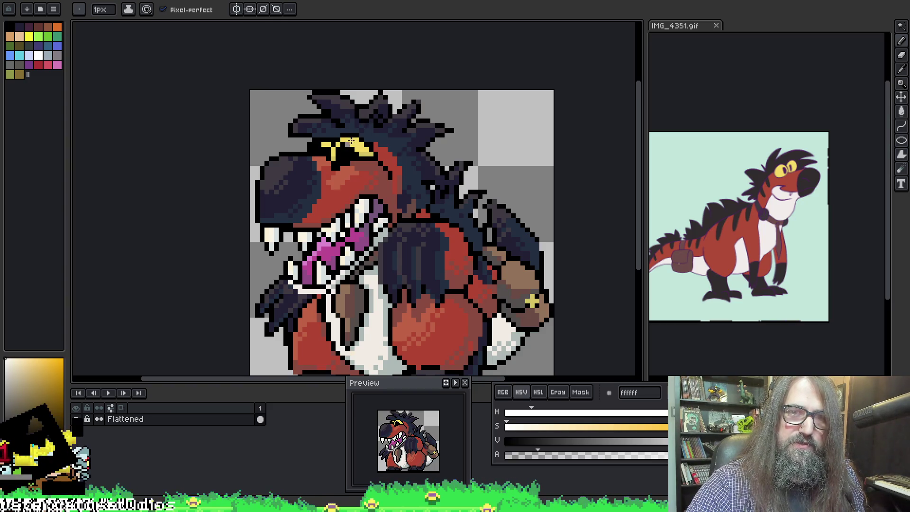
left_click(353, 137, "alt")
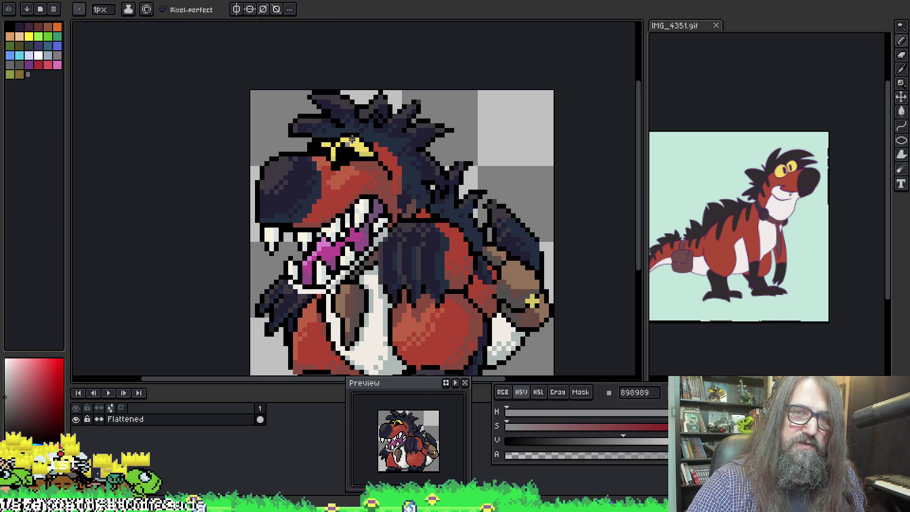
key("x")
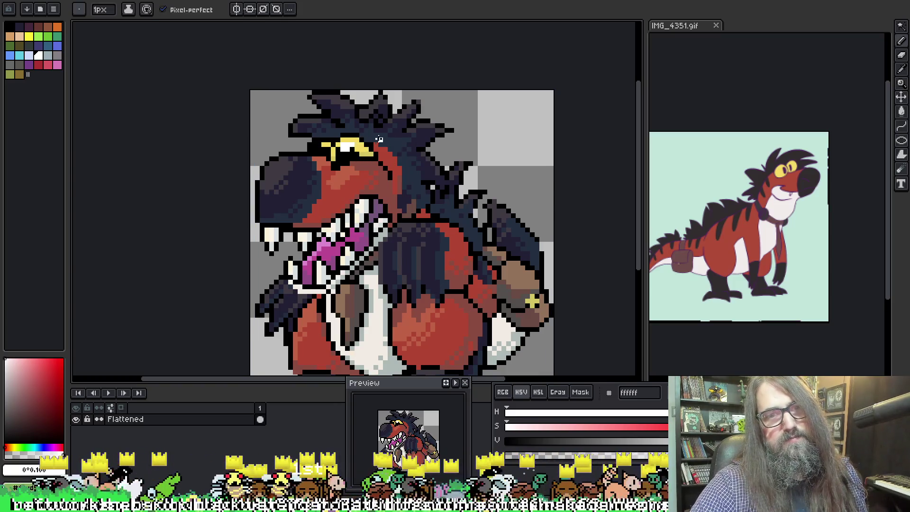
key("ctrl")
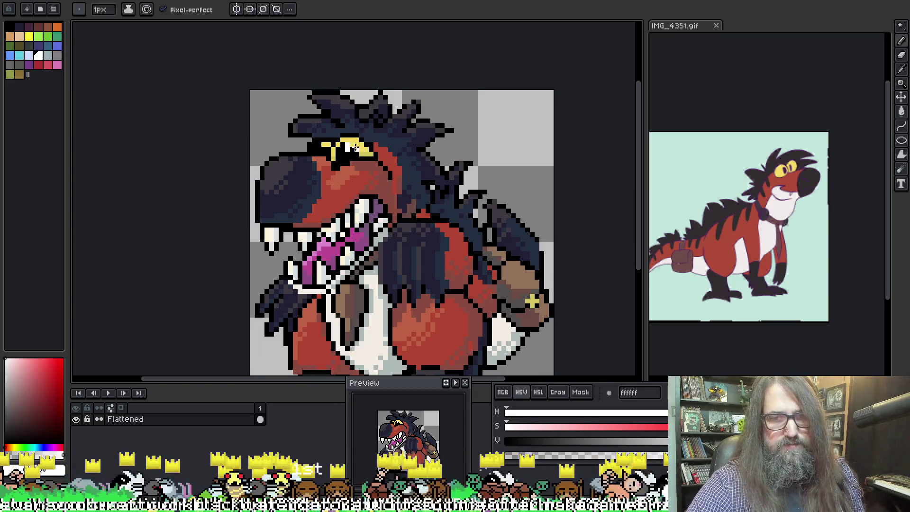
key("ctrl")
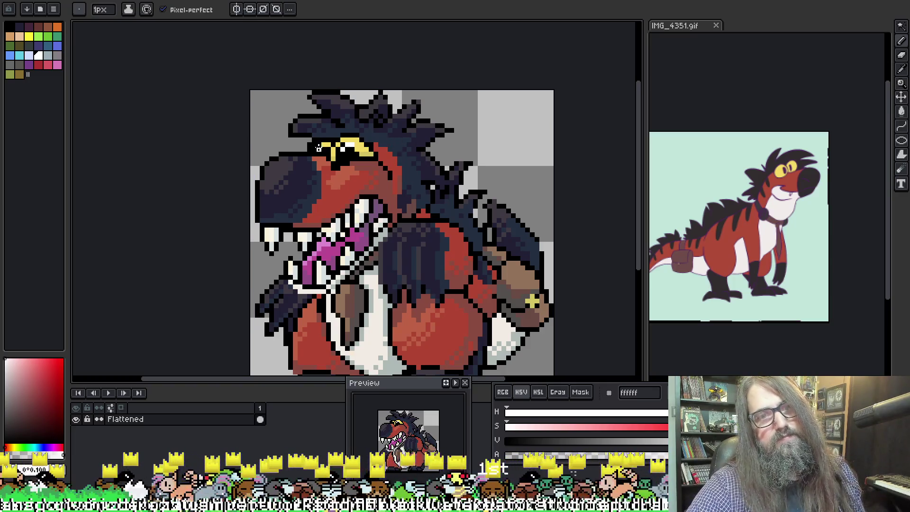
key("ctrl")
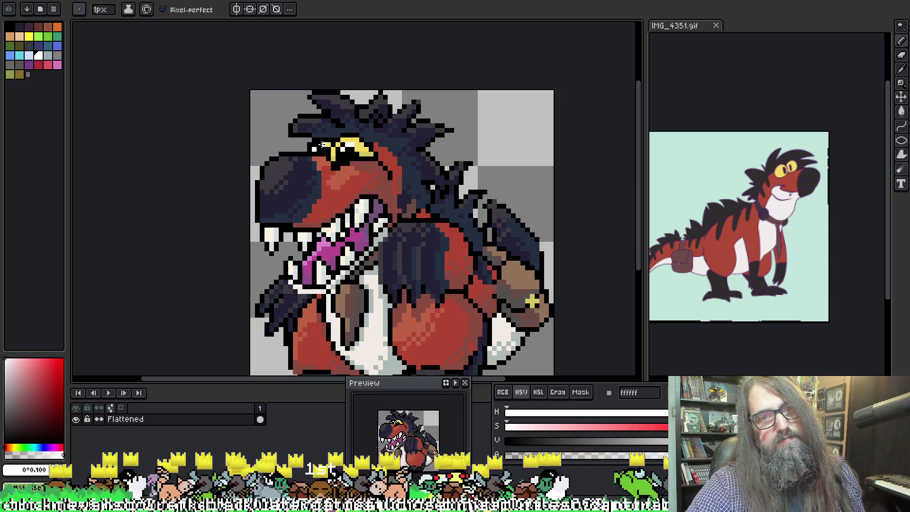
scroll(376, 131, "down", 2)
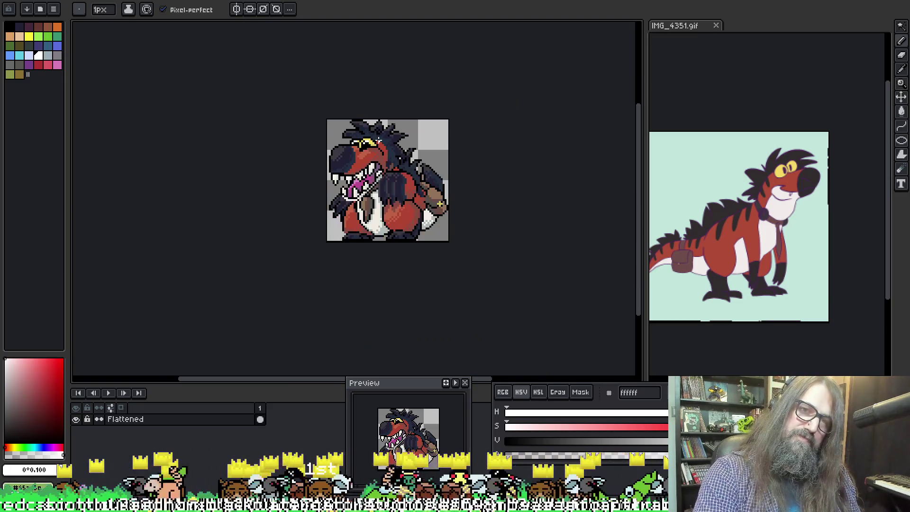
scroll(332, 144, "up", 3)
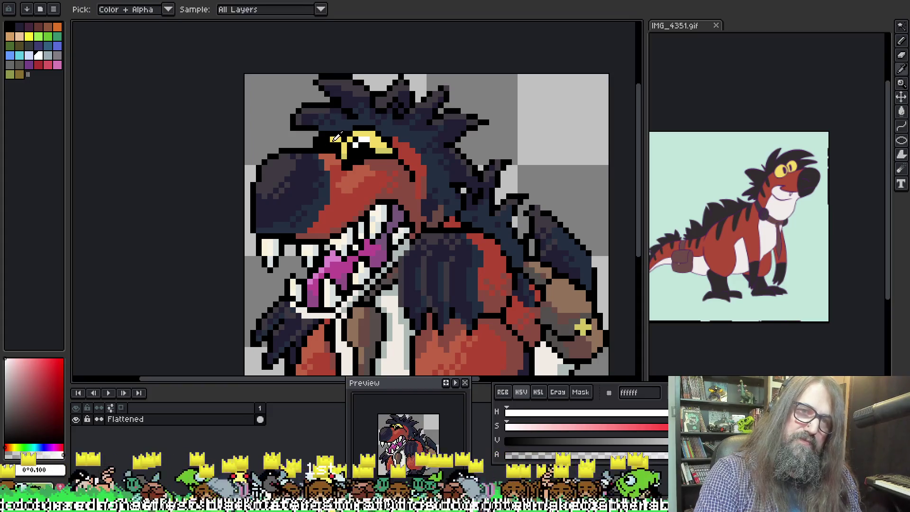
Undo stray yellow pixels, pick white and paint a white highlight pixel left of the eye
left_click(327, 139, "alt")
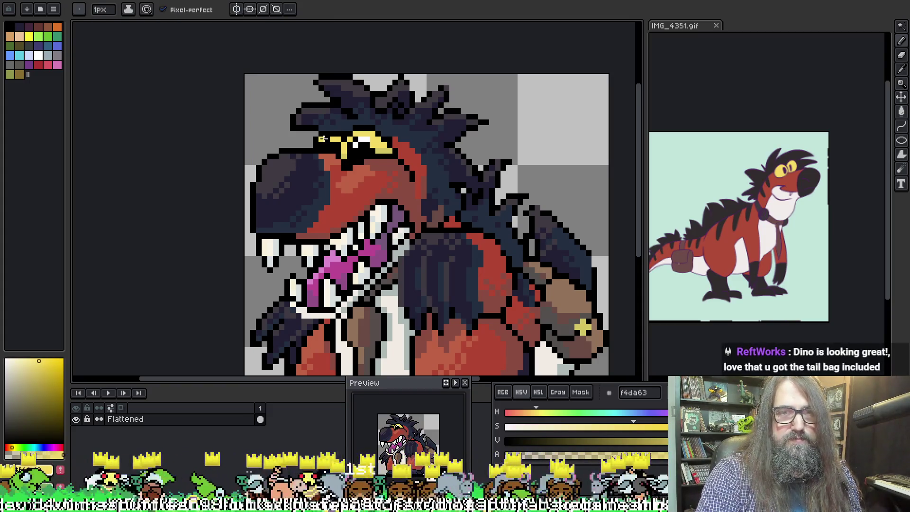
scroll(332, 138, "up", 1)
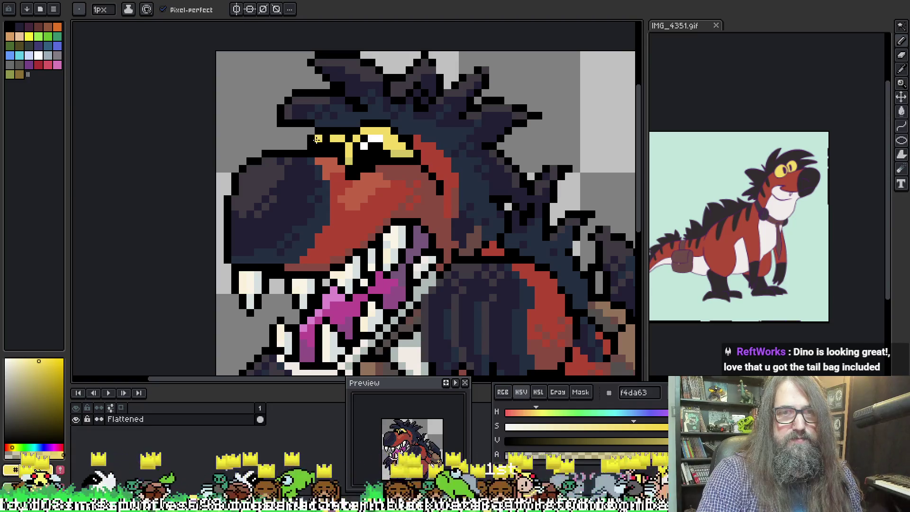
key("ctrl+z")
key("e")
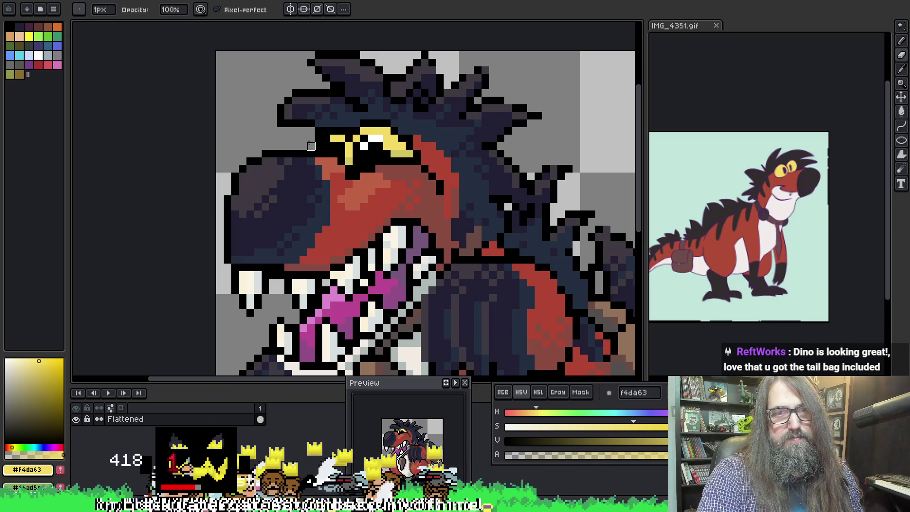
left_click(379, 139, "alt")
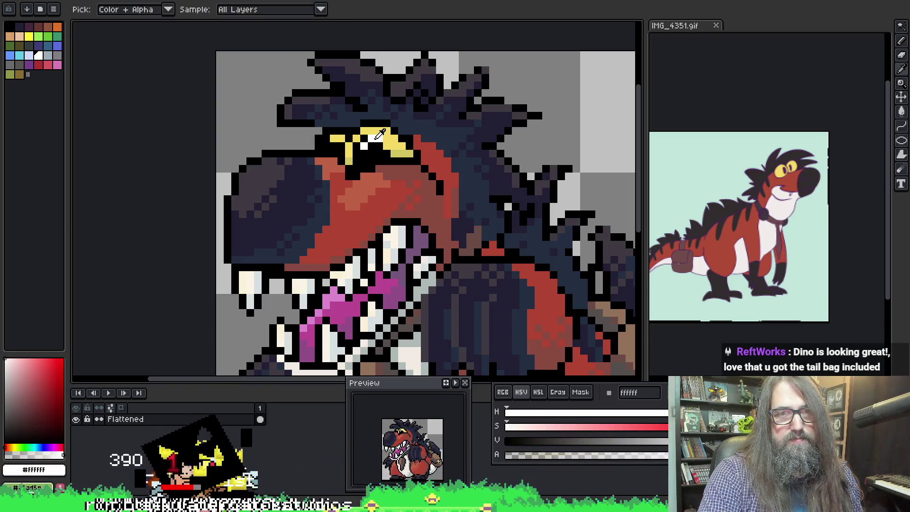
key("b")
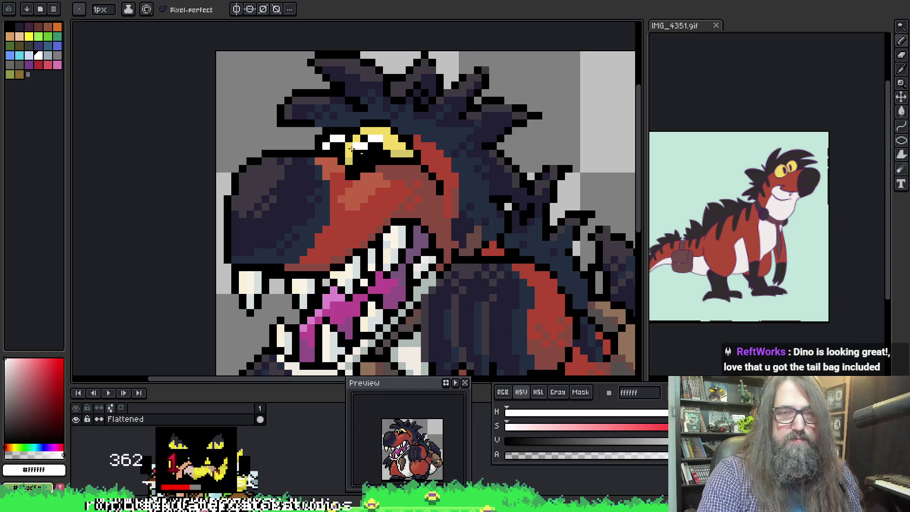
scroll(348, 147, "down", 2)
key("ctrl+z")
scroll(349, 147, "up", 4)
key("v")
key("b")
scroll(339, 145, "down", 2)
scroll(506, 217, "down", 2)
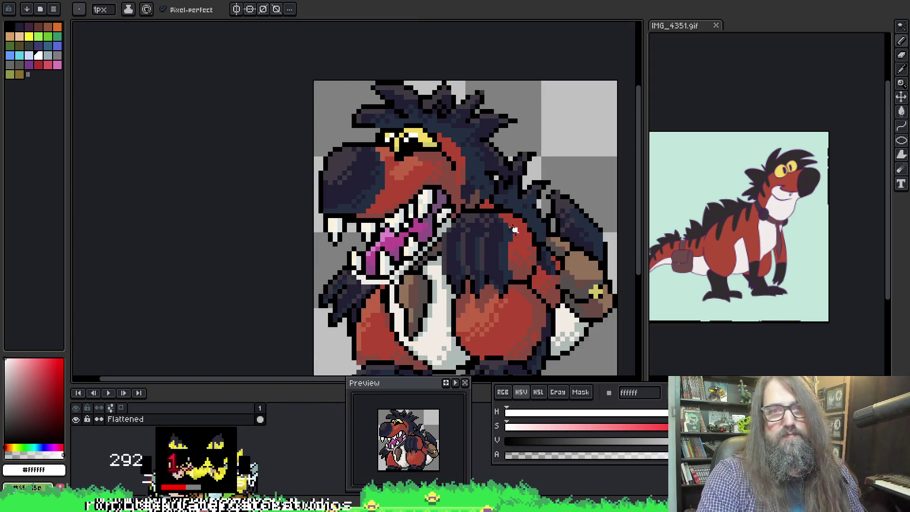
scroll(266, 126, "up", 4)
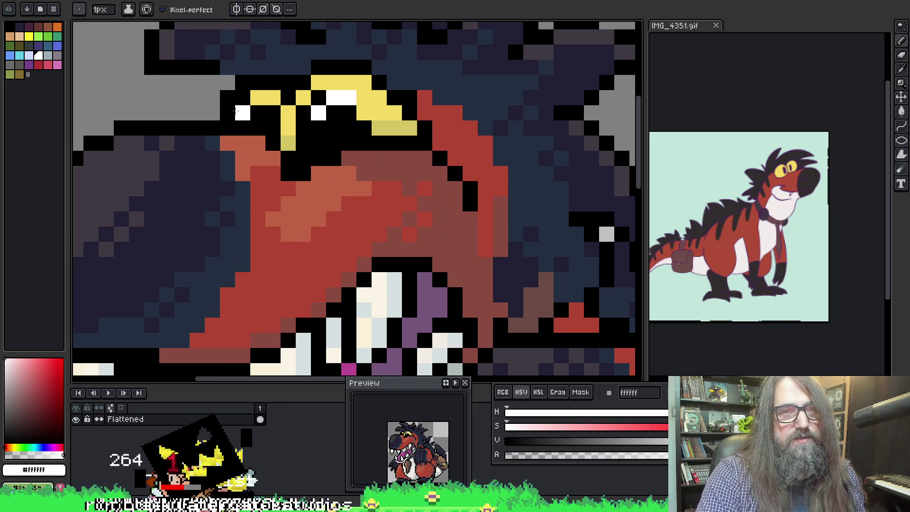
left_click(229, 110)
Pick black from the outline and paint one black pixel into the eye's yellow rim
scroll(243, 97, "down", 4)
scroll(384, 153, "up", 2)
scroll(384, 152, "down", 2)
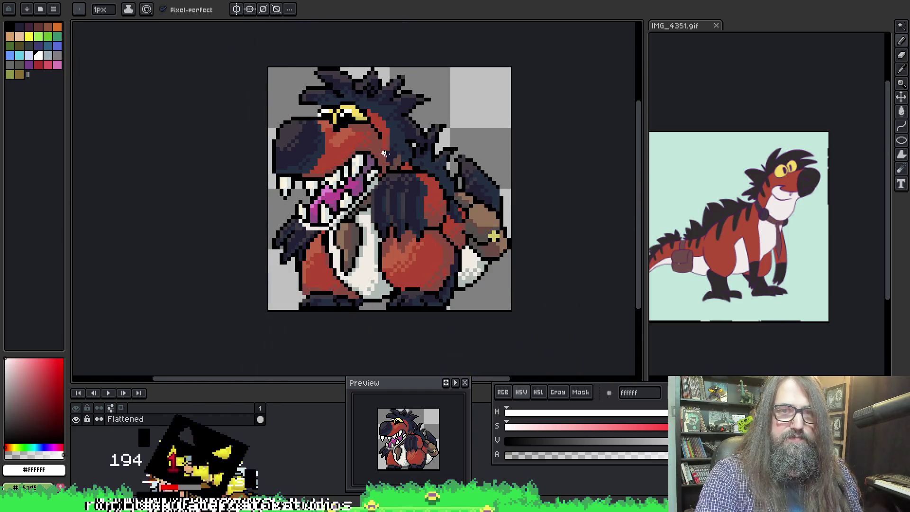
scroll(392, 161, "down", 1)
scroll(335, 99, "up", 2)
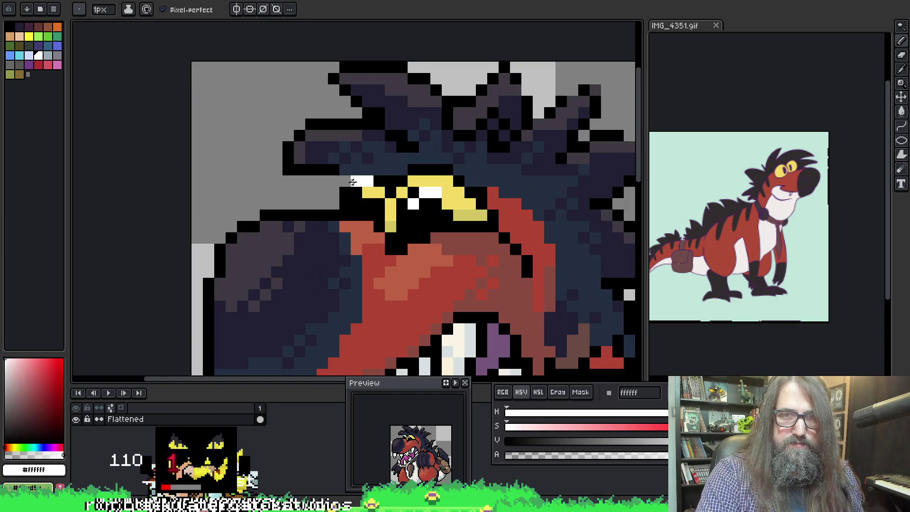
scroll(377, 189, "down", 2)
left_click_drag(454, 253, 426, 243)
scroll(361, 204, "up", 1)
key("i")
left_click(331, 134)
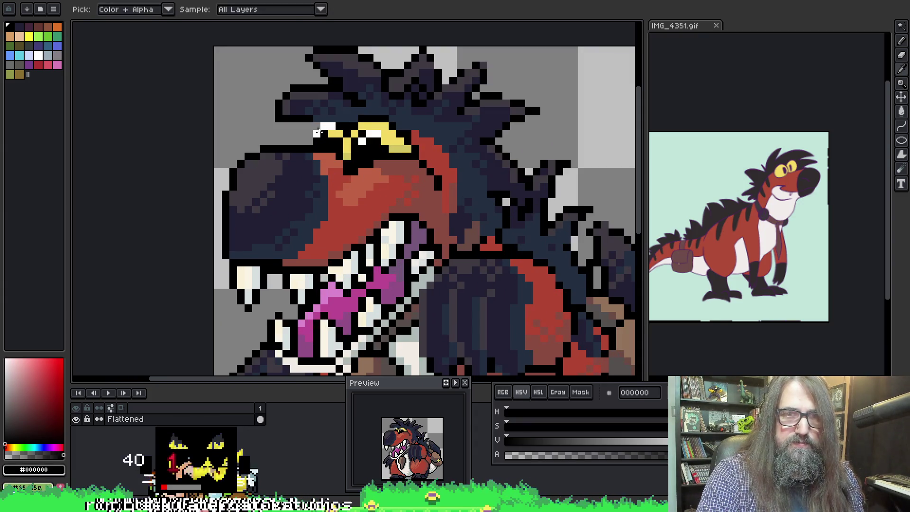
key("b")
left_click(339, 136)
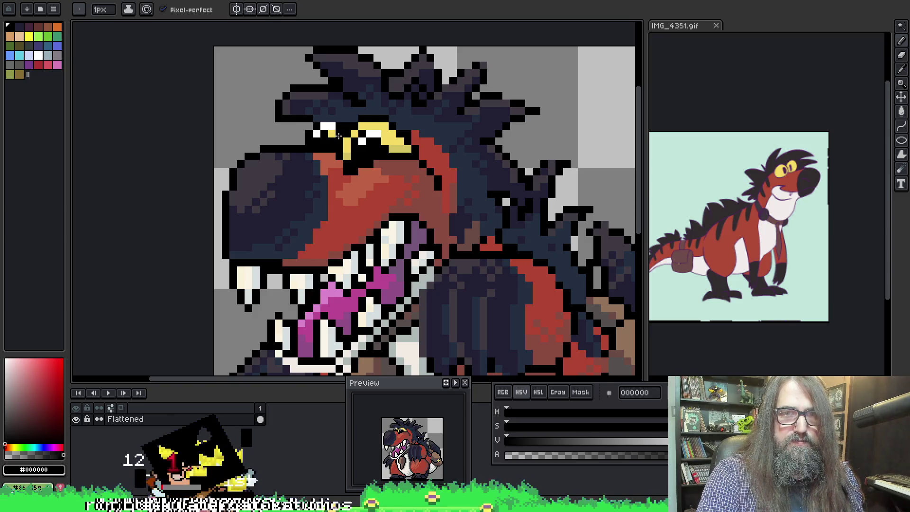
scroll(339, 136, "down", 6)
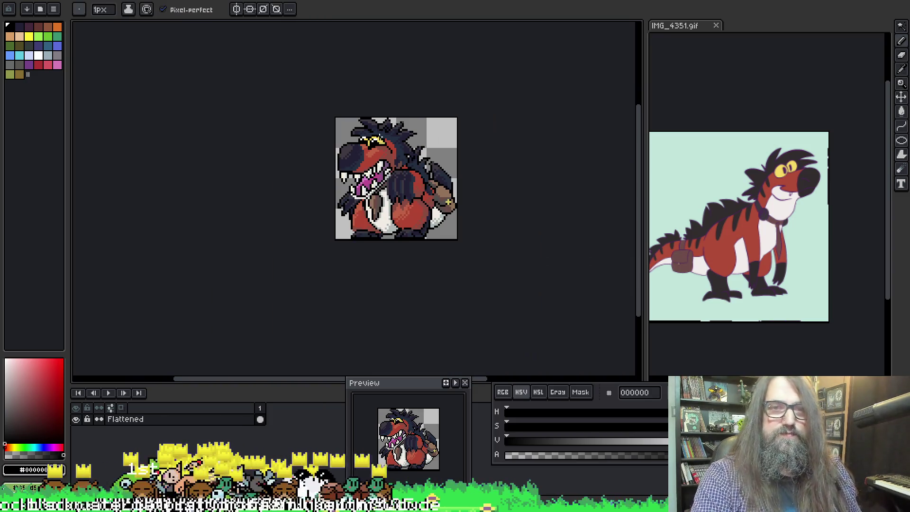
Sample the chest-strap brown, outline black and the pale teeth tones from the sprite
scroll(448, 202, "down", 1)
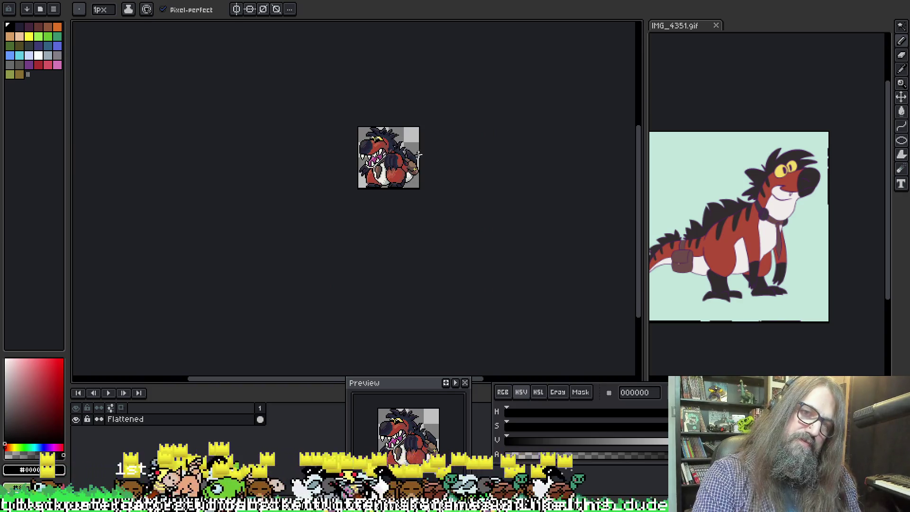
scroll(429, 177, "up", 2)
scroll(403, 162, "up", 1)
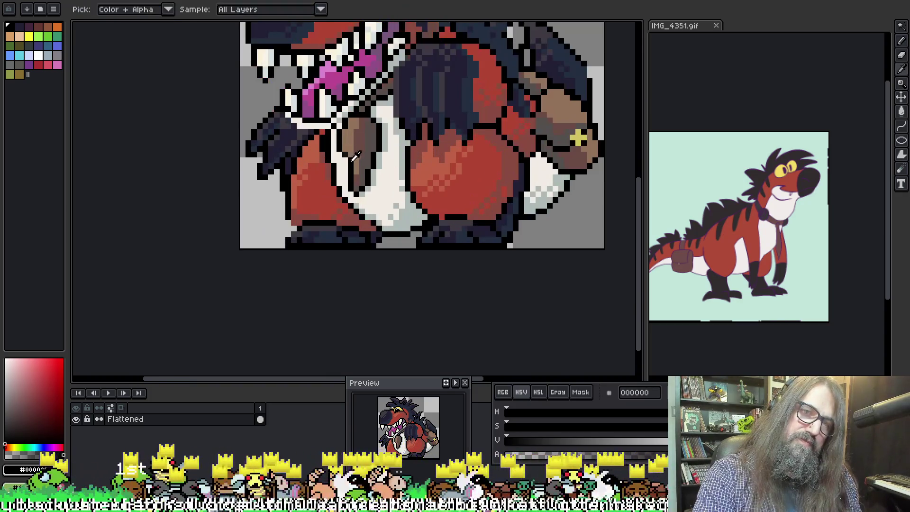
left_click(352, 160, "alt")
scroll(351, 170, "down", 2)
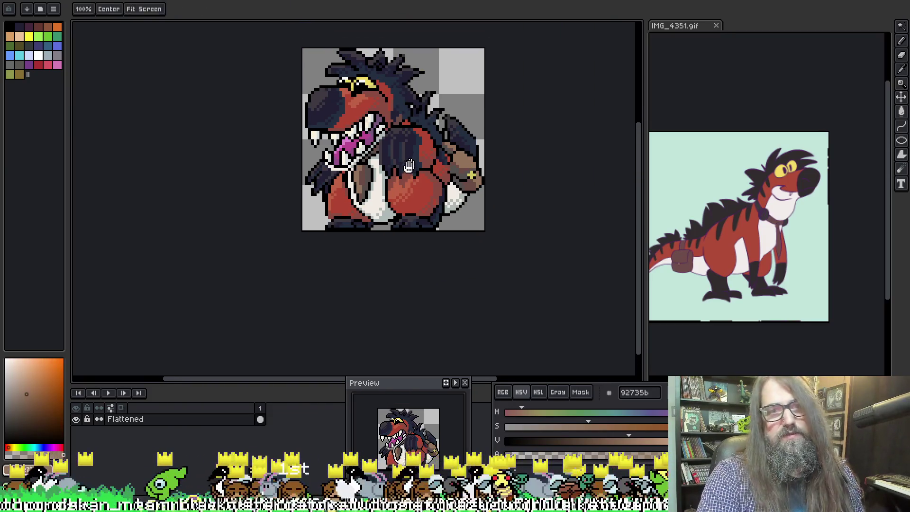
scroll(453, 159, "down", 2)
scroll(452, 159, "up", 2)
scroll(463, 181, "up", 1)
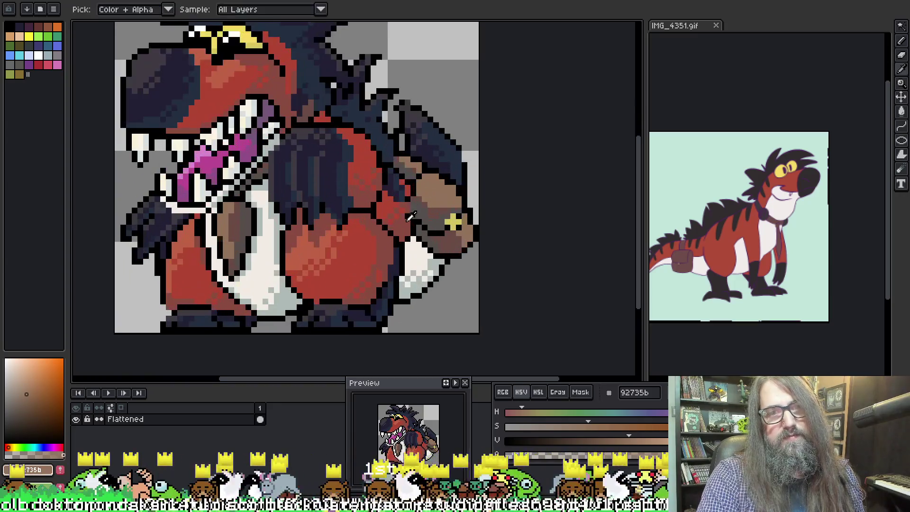
left_click(416, 216, "alt")
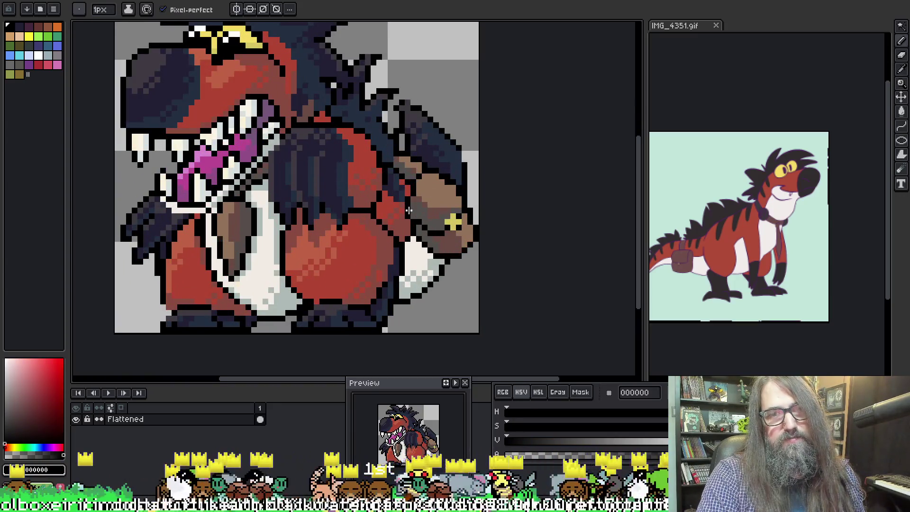
scroll(351, 178, "down", 1)
scroll(357, 163, "down", 1)
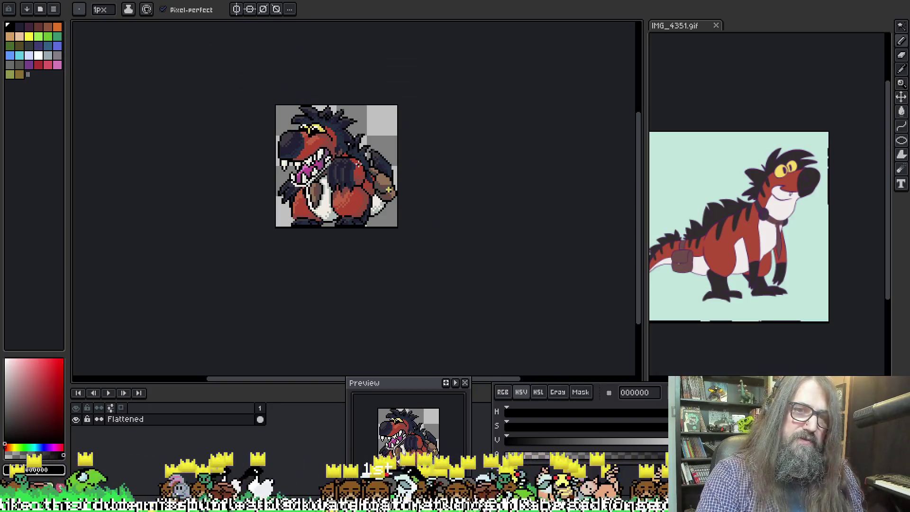
scroll(359, 163, "up", 3)
scroll(342, 145, "down", 1)
scroll(342, 145, "up", 1)
left_click(327, 157, "alt")
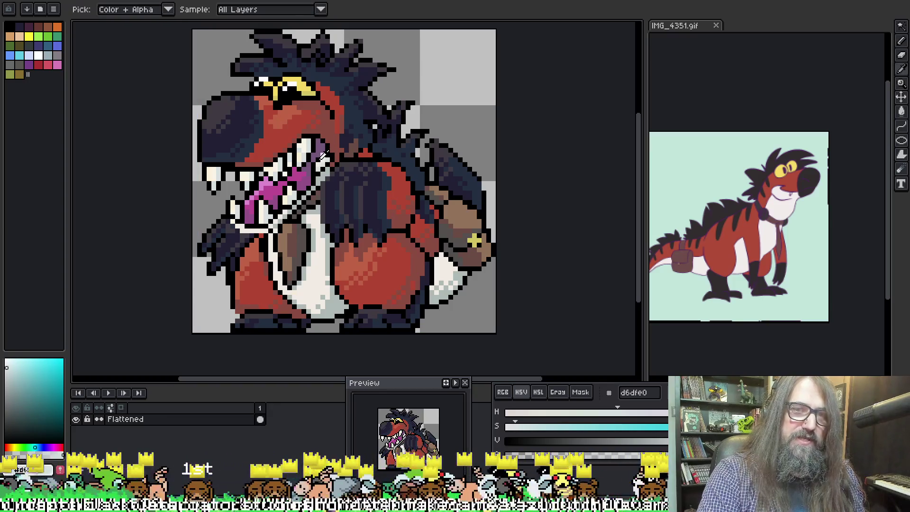
left_click(323, 152, "alt")
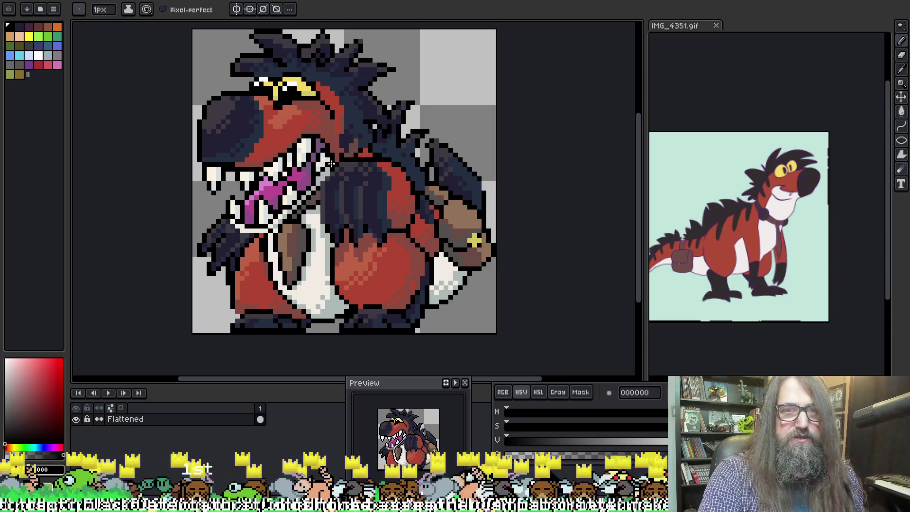
left_click(332, 153, "alt")
left_click(329, 155, "alt")
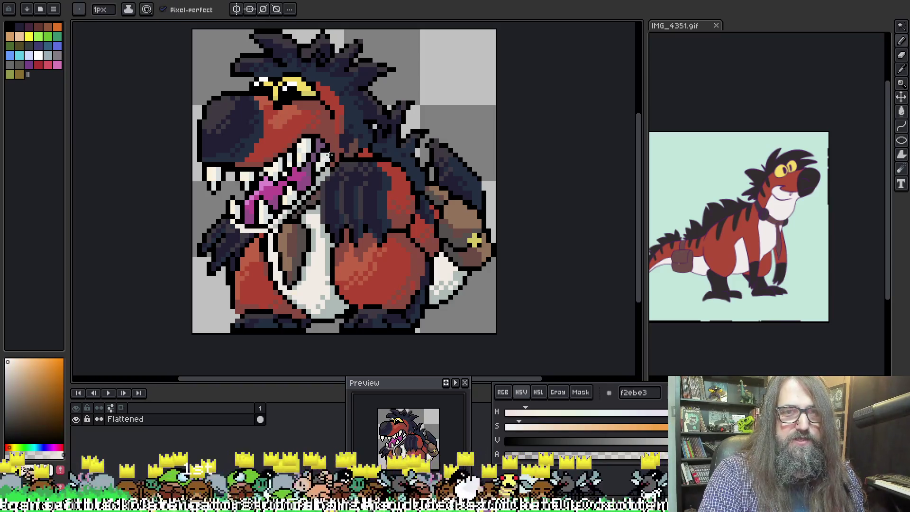
scroll(344, 140, "down", 4)
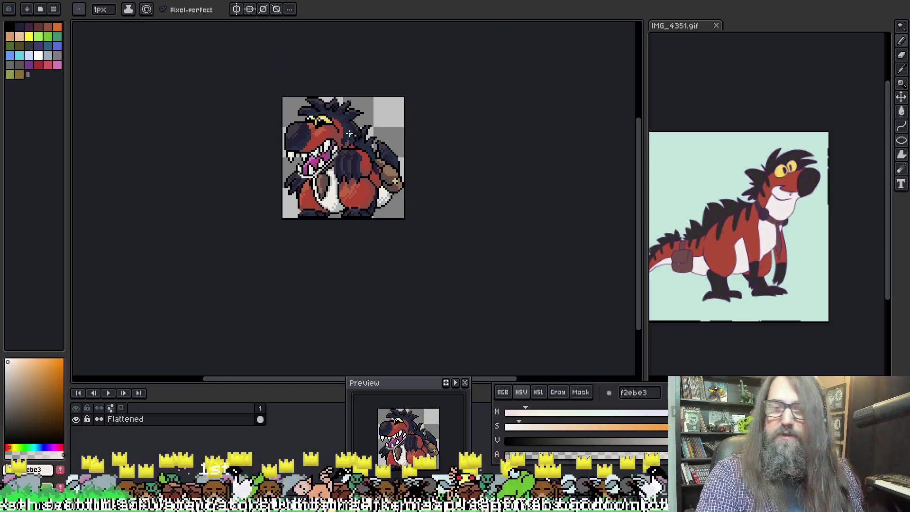
scroll(351, 135, "up", 2)
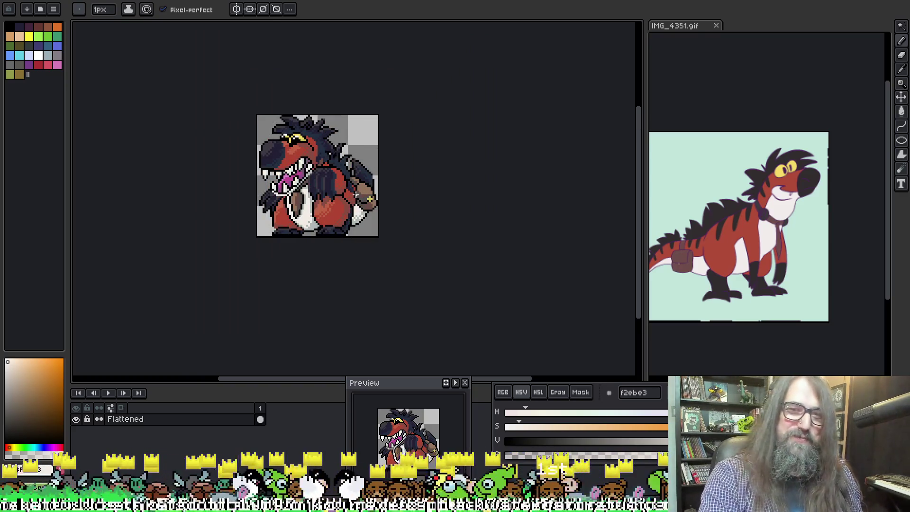
scroll(339, 199, "down", 2)
scroll(330, 195, "up", 3)
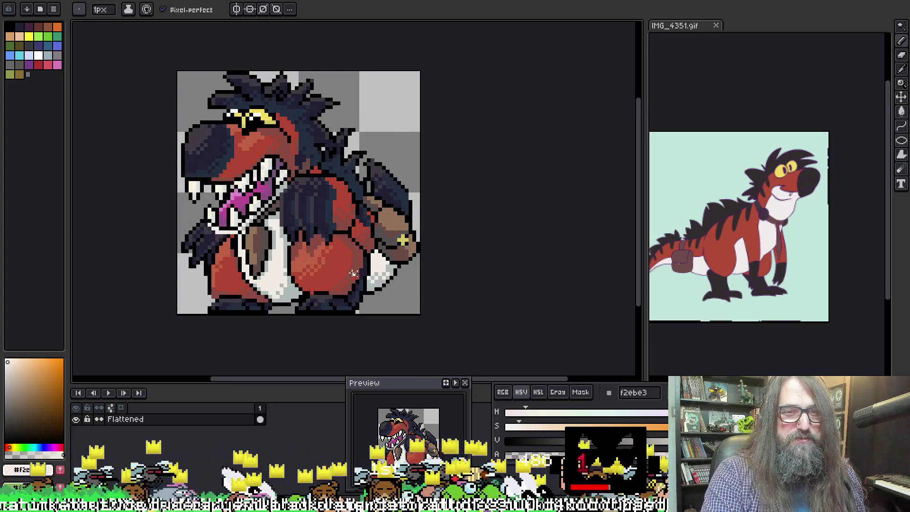
scroll(285, 280, "up", 1)
With black, draw pixels along the dark claw's left edge to extend its tip
key("b")
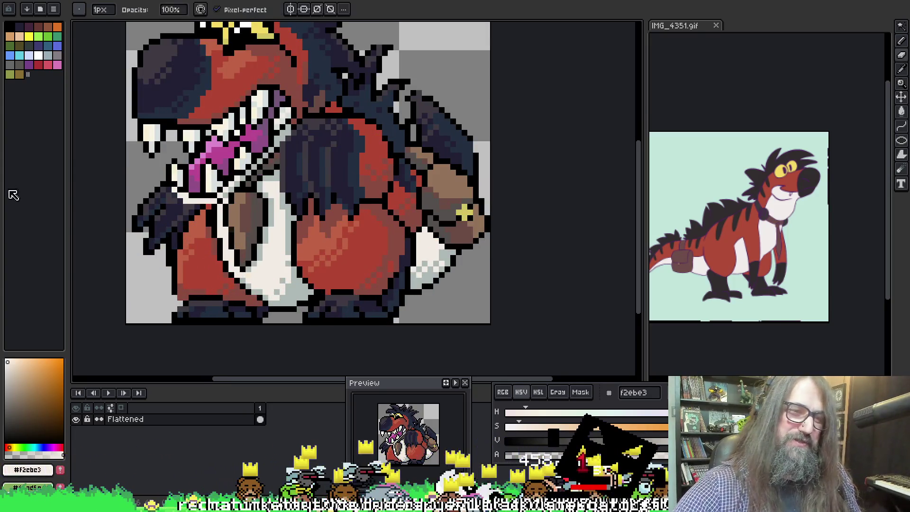
left_click(181, 293, "alt")
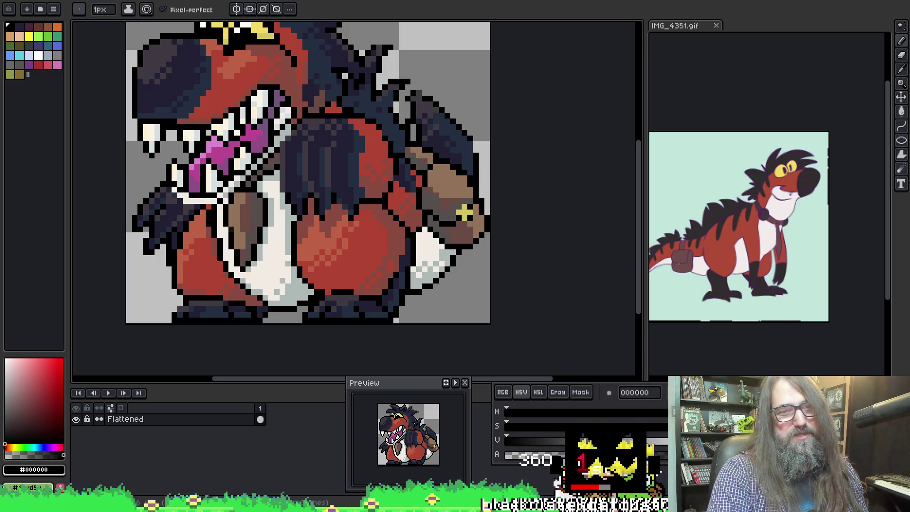
scroll(310, 189, "down", 4)
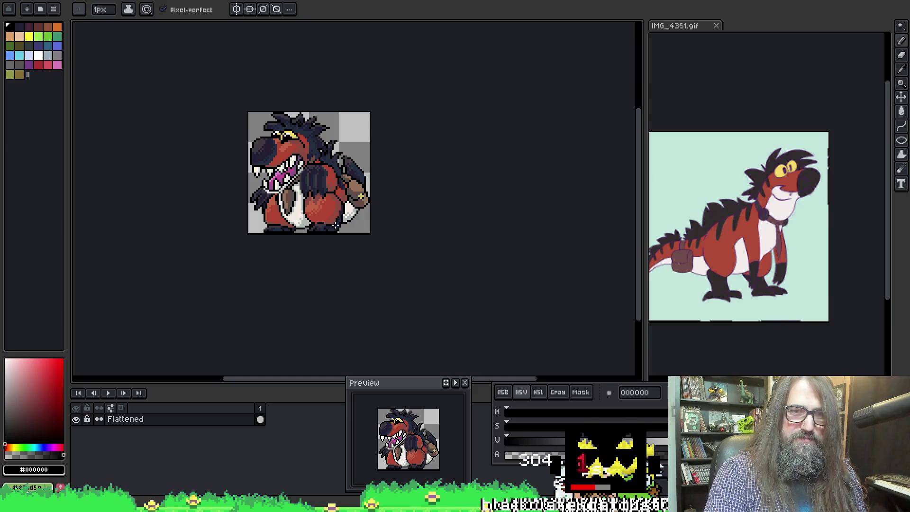
scroll(344, 253, "up", 3)
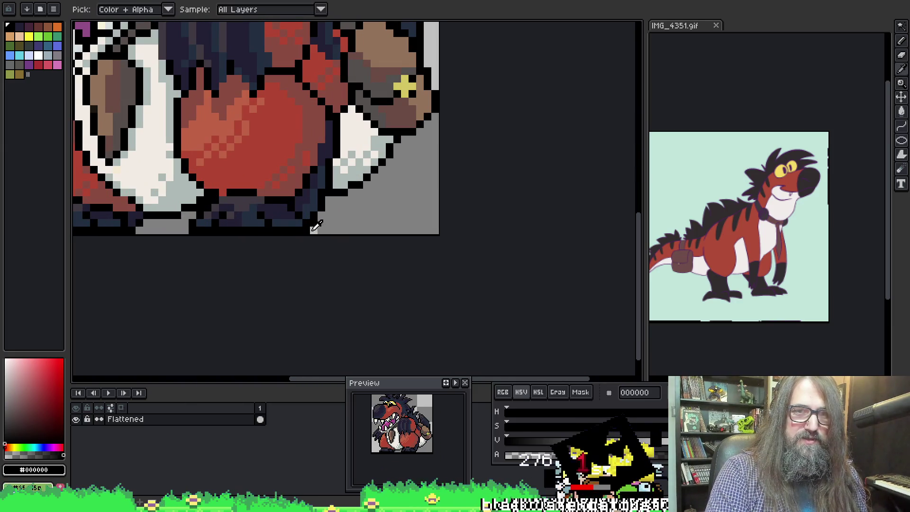
scroll(404, 197, "down", 3)
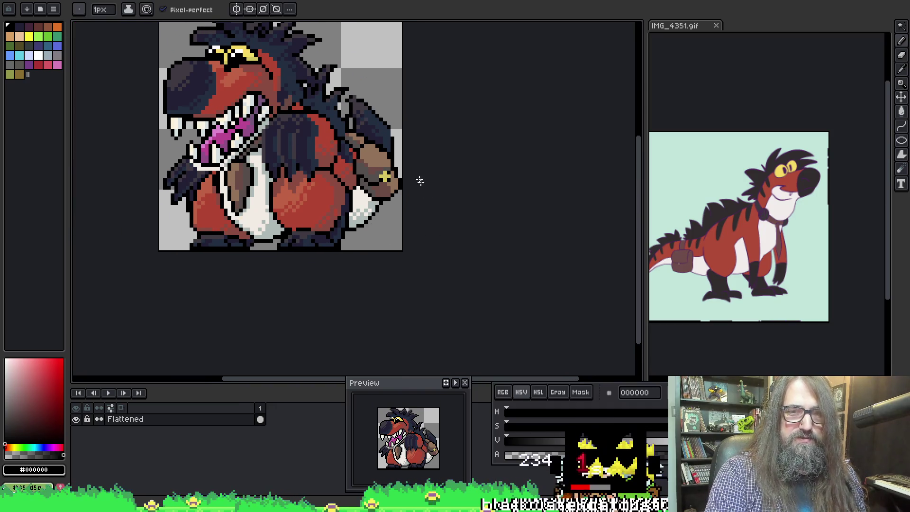
left_click_drag(426, 190, 427, 198)
scroll(194, 219, "up", 4)
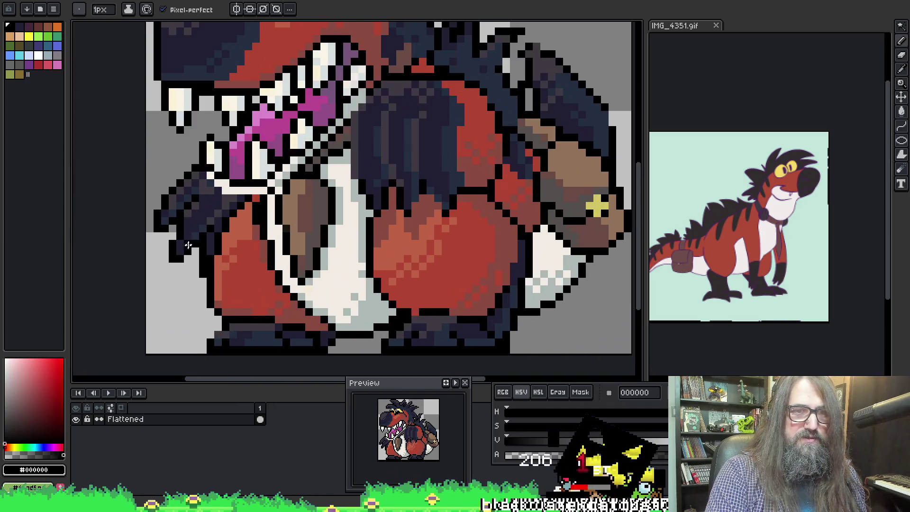
left_click(148, 230)
left_click_drag(148, 230, 157, 231)
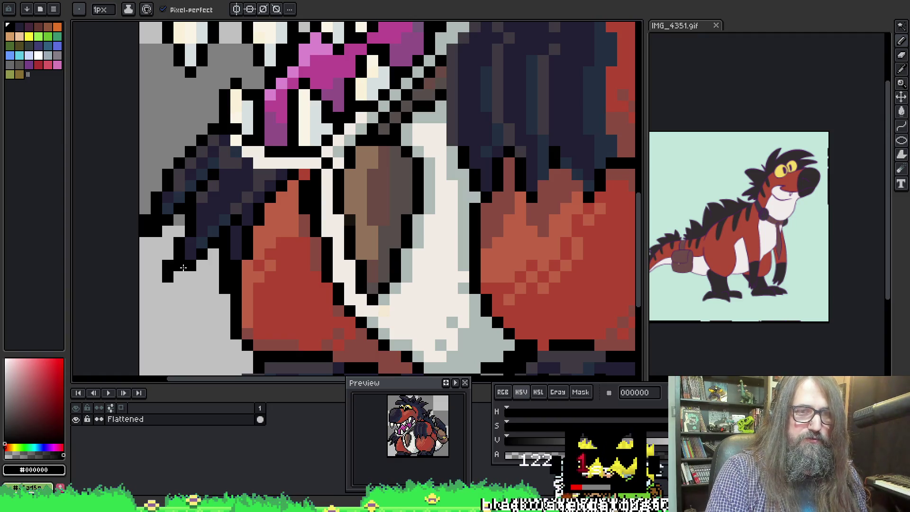
Paint black outline and dark navy #222034 pixels over the claw's fingers
left_click(179, 277)
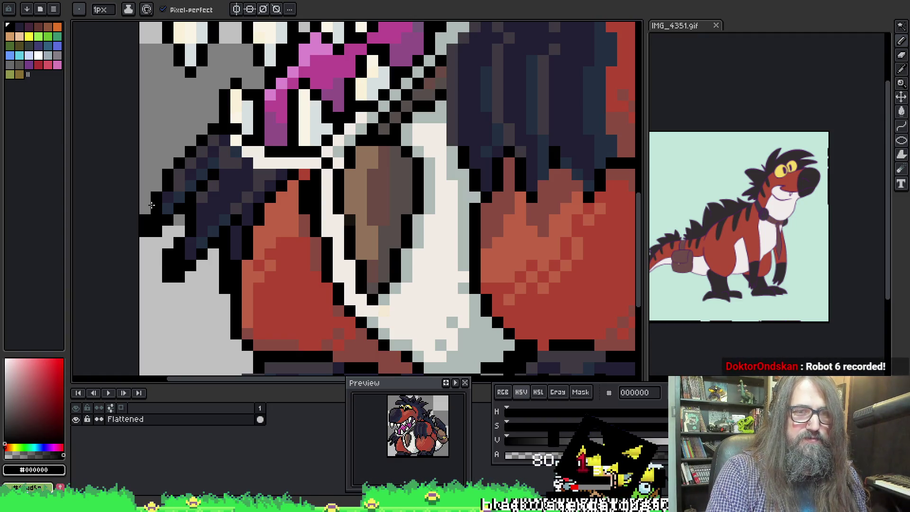
left_click(283, 204)
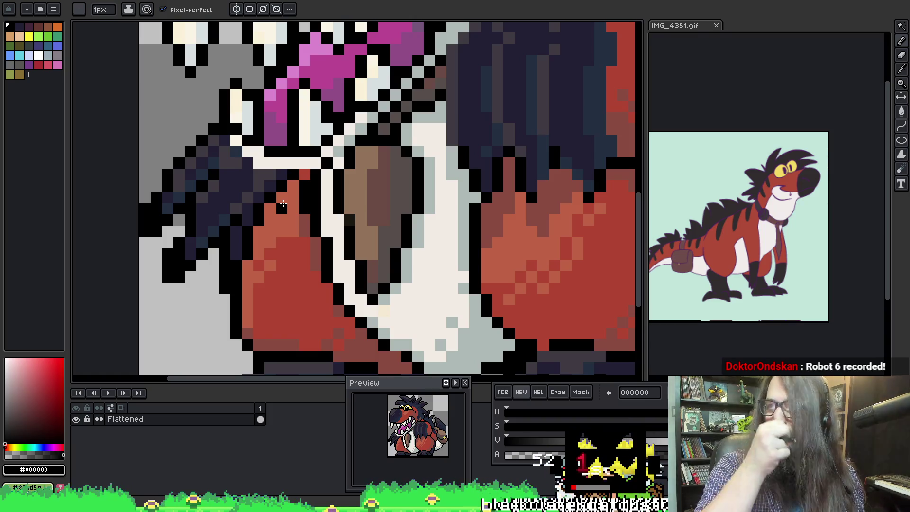
key("i")
left_click(163, 212)
key("b")
left_click(156, 219)
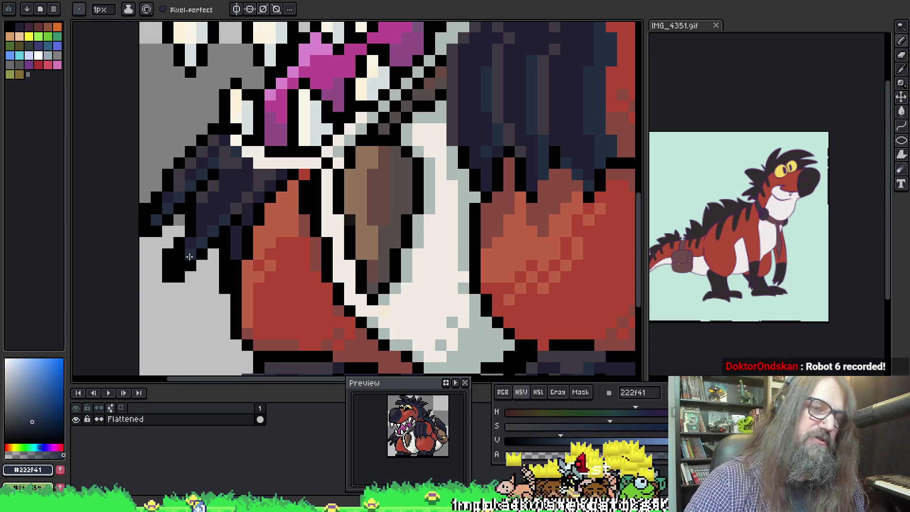
key("i")
left_click(203, 230)
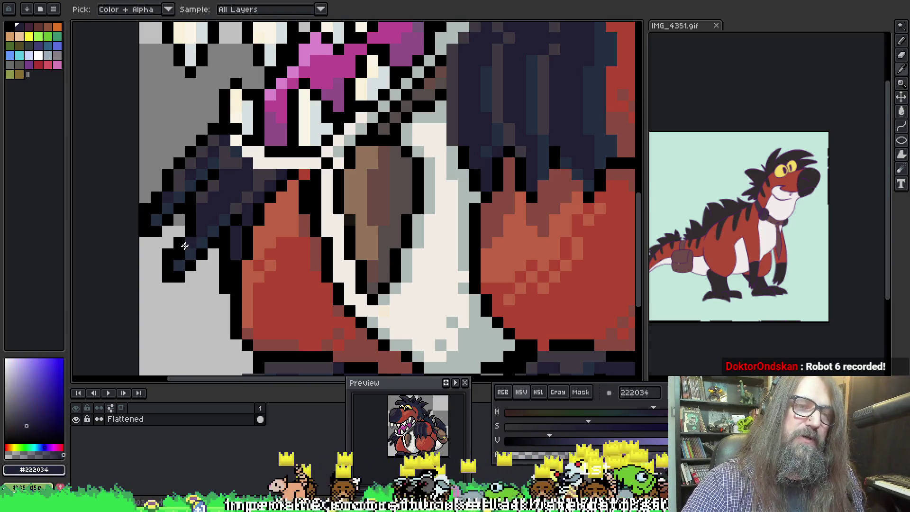
key("b")
left_click(147, 219)
key("v")
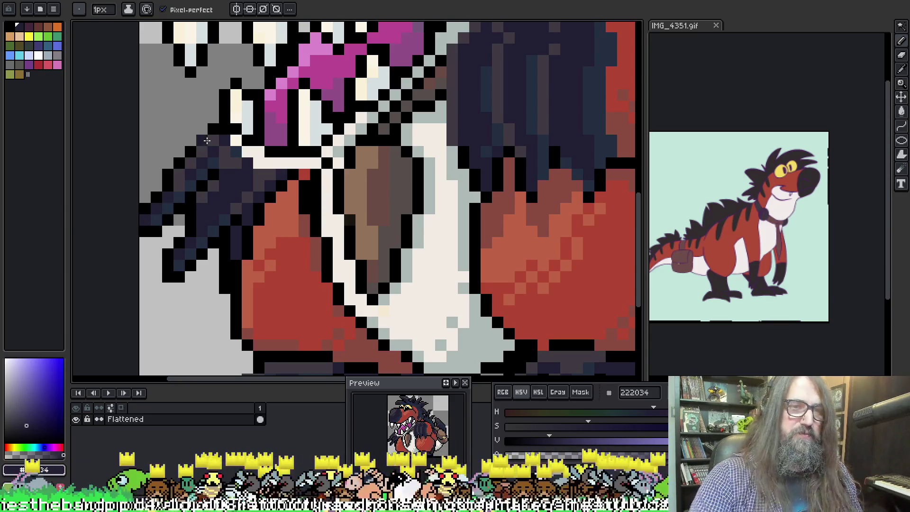
key("b")
scroll(218, 157, "down", 2)
scroll(224, 165, "up", 2)
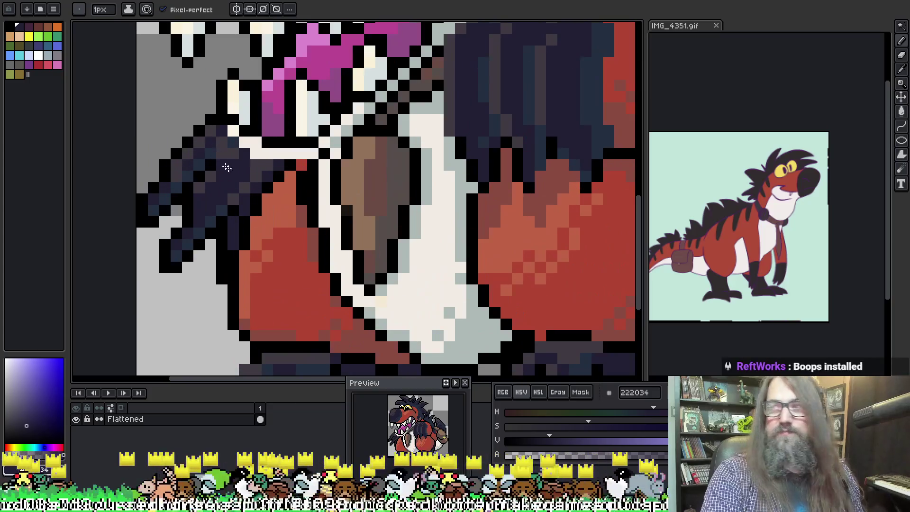
Sample navy #222034, black and grey-purple #403a42 from the claw, recentring the view on it
key("i")
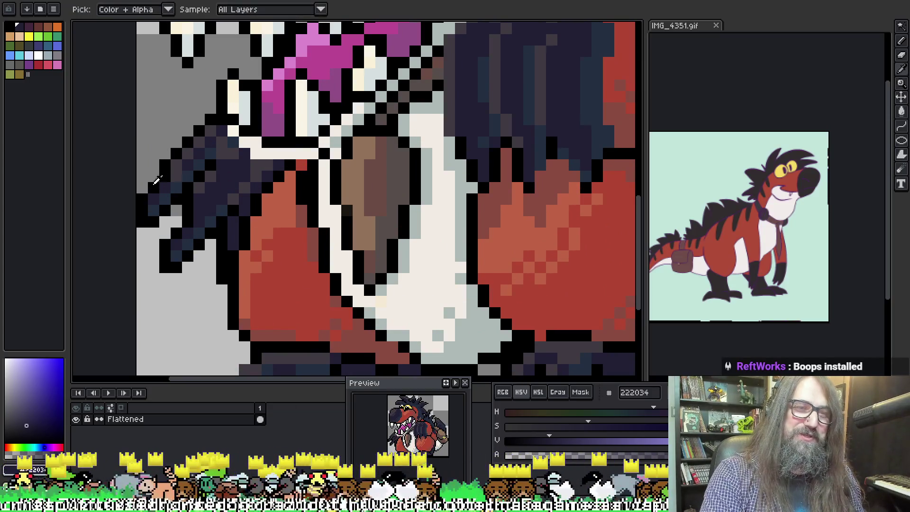
left_click(156, 180, "alt")
left_click(160, 190, "alt")
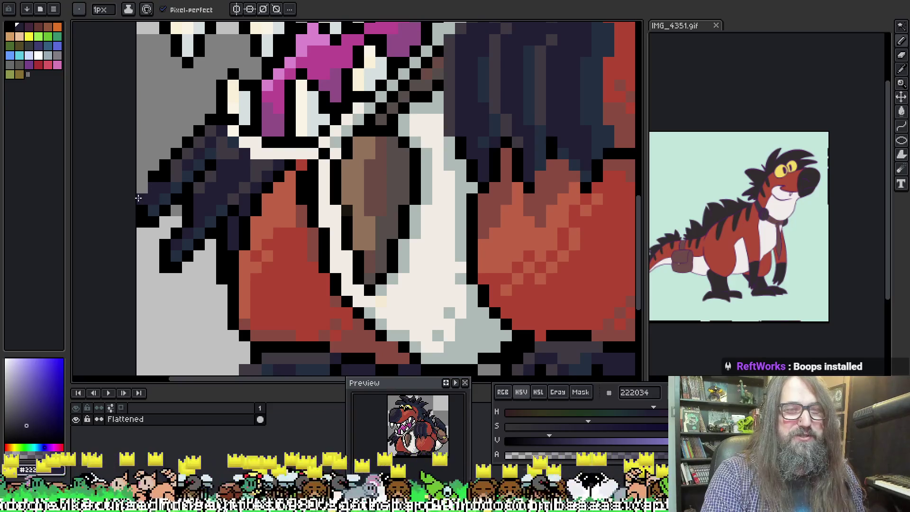
left_click(143, 188, "alt")
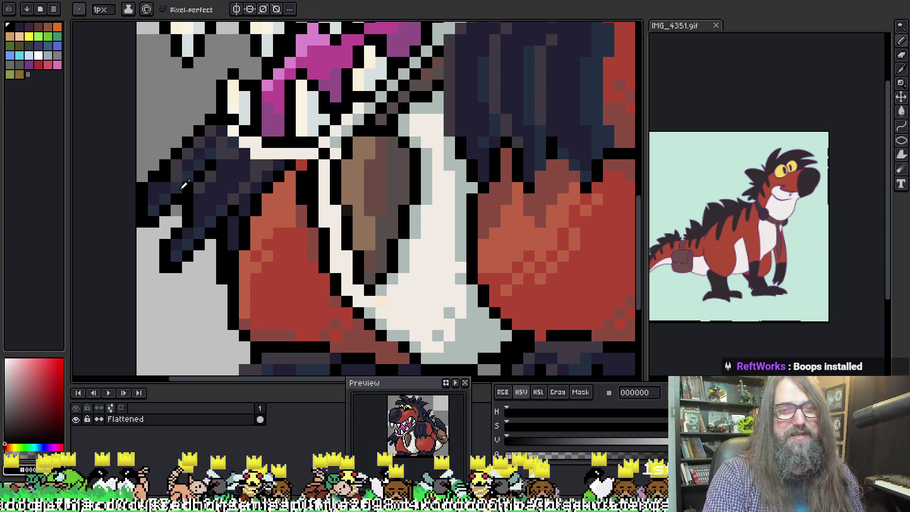
left_click(163, 177, "alt")
scroll(199, 156, "down", 1)
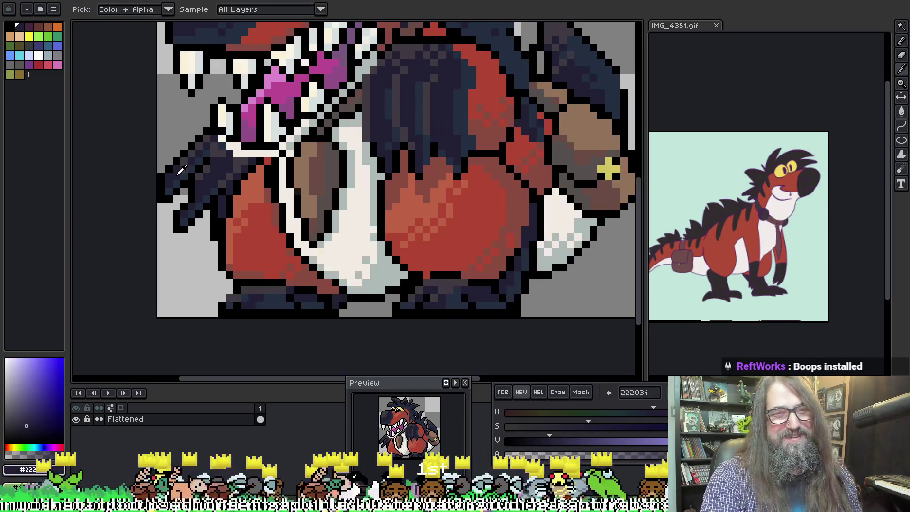
left_click(178, 169, "alt")
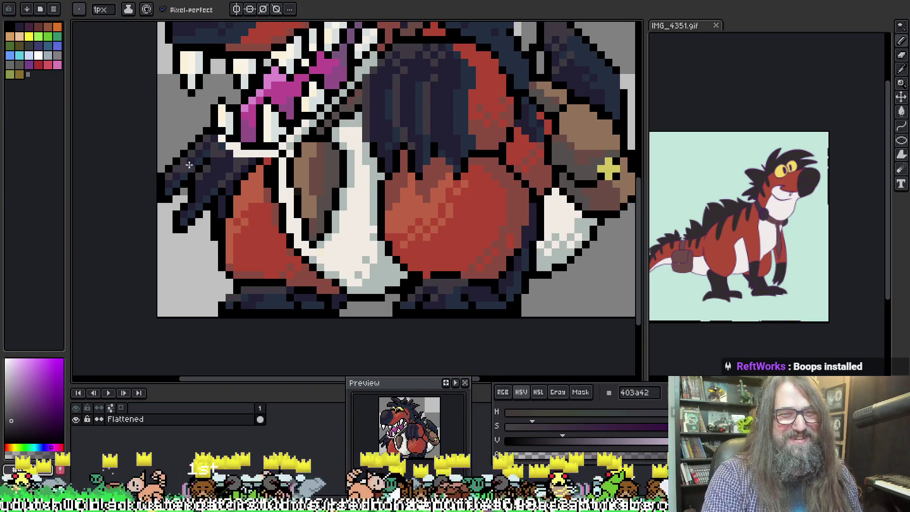
left_click(182, 171, "alt")
scroll(192, 167, "down", 4)
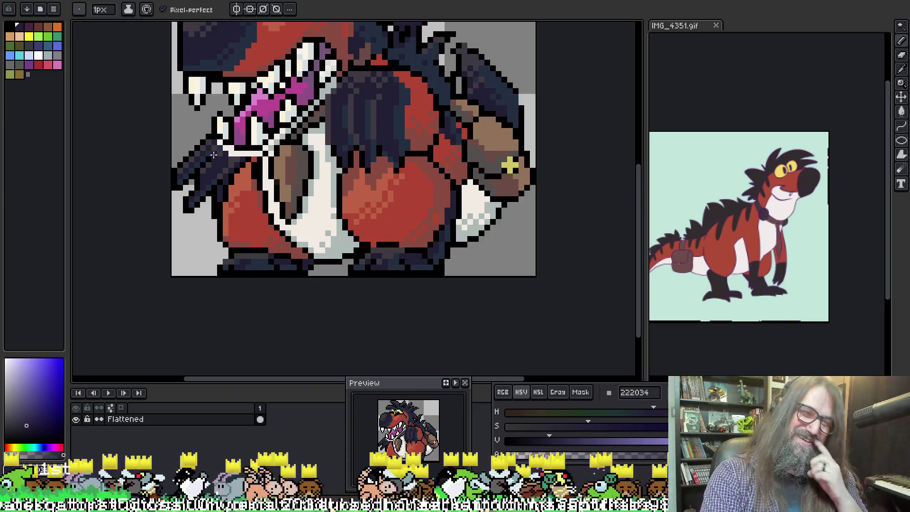
mouse_move(335, 98)
left_mouse_down()
mouse_move(293, 172)
mouse_move(308, 172)
left_mouse_up()
scroll(237, 213, "up", 2)
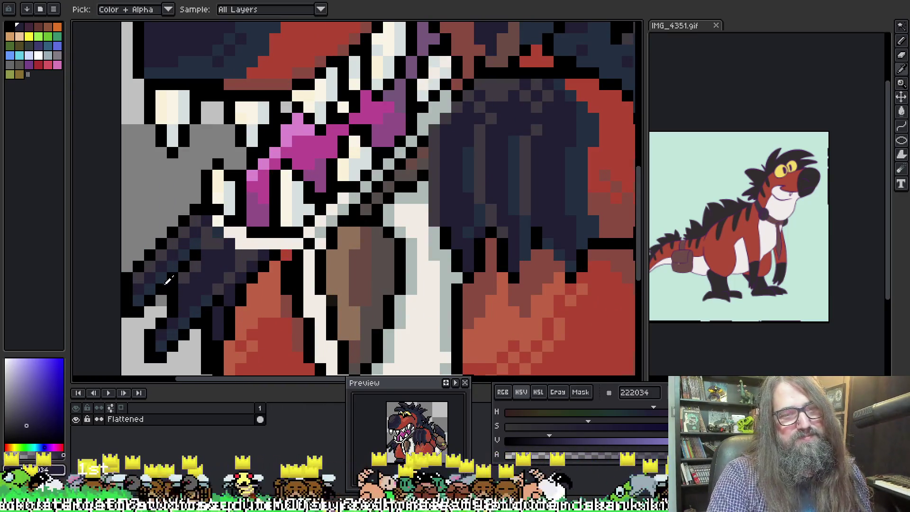
Alternate black, navy #222034 and transparency on the claw tip, then zoom out to check the sprite
key("alt")
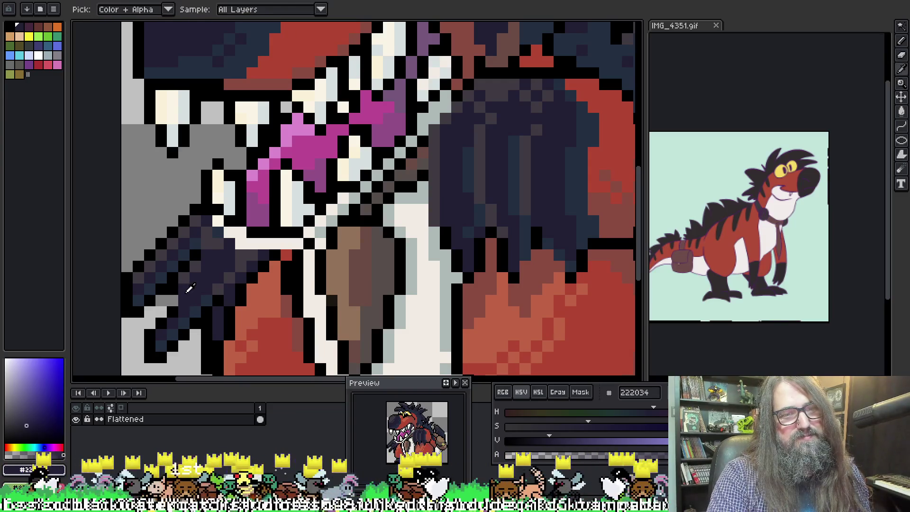
left_click(184, 297, "alt")
key("alt")
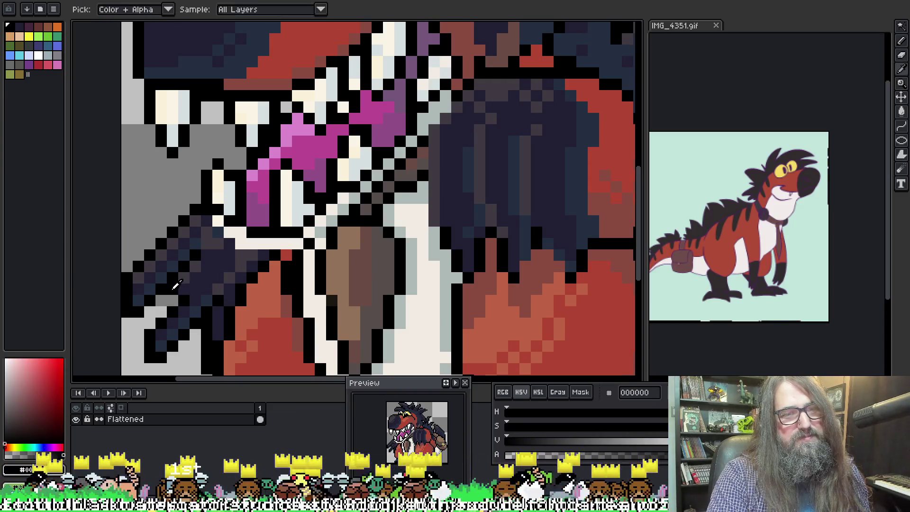
key("alt")
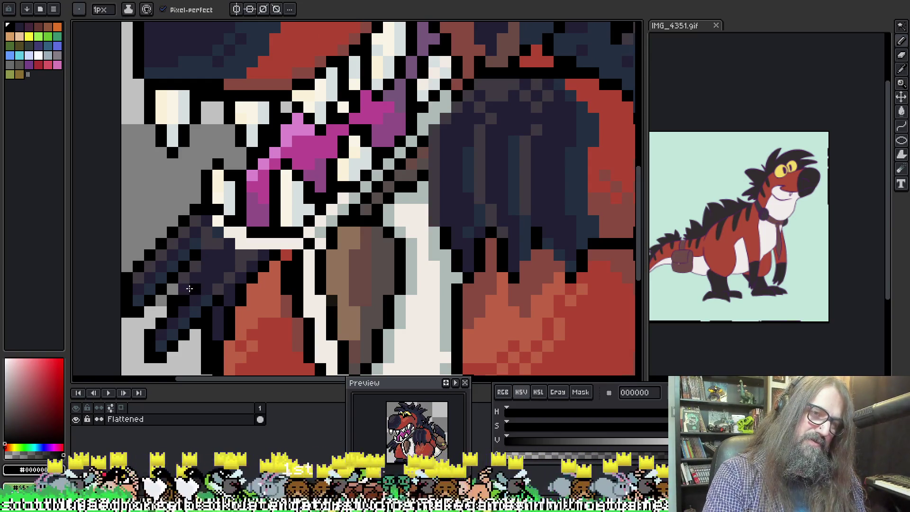
left_click(182, 297, "alt")
key("alt")
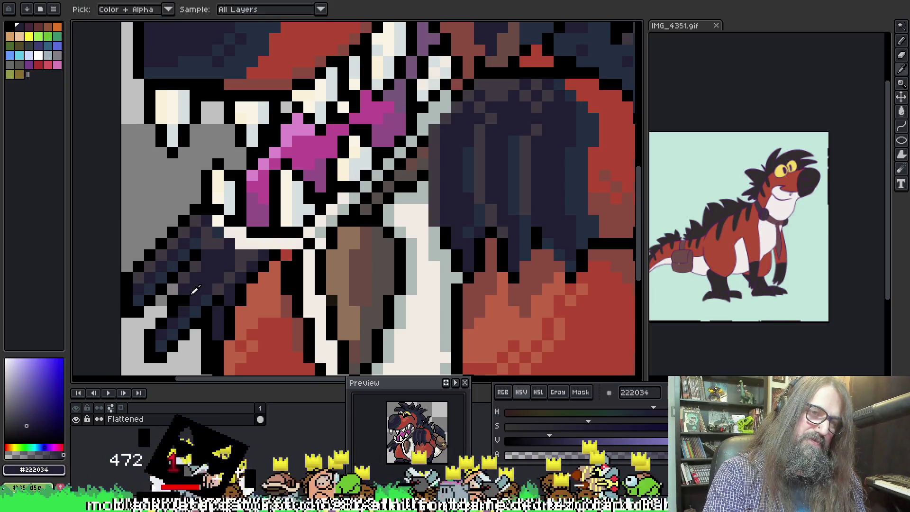
left_click(176, 299, "alt")
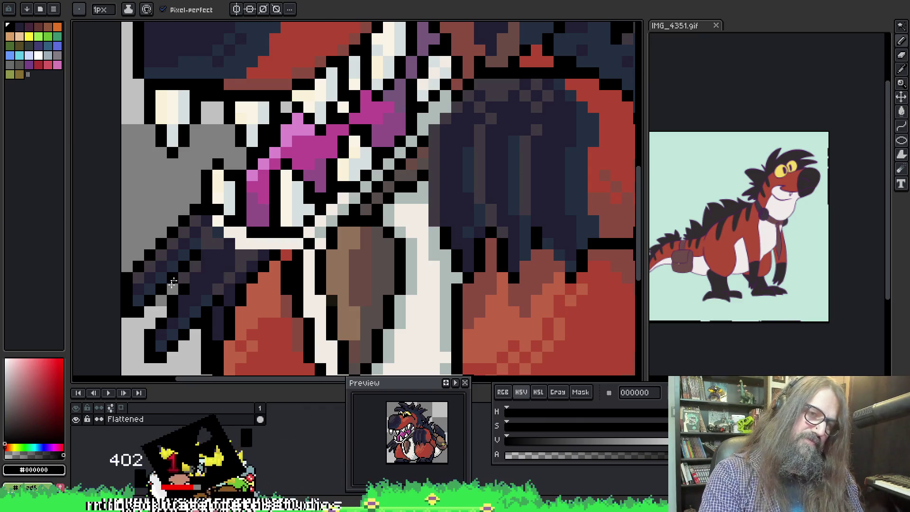
left_click(177, 282, "alt")
scroll(229, 256, "down", 3)
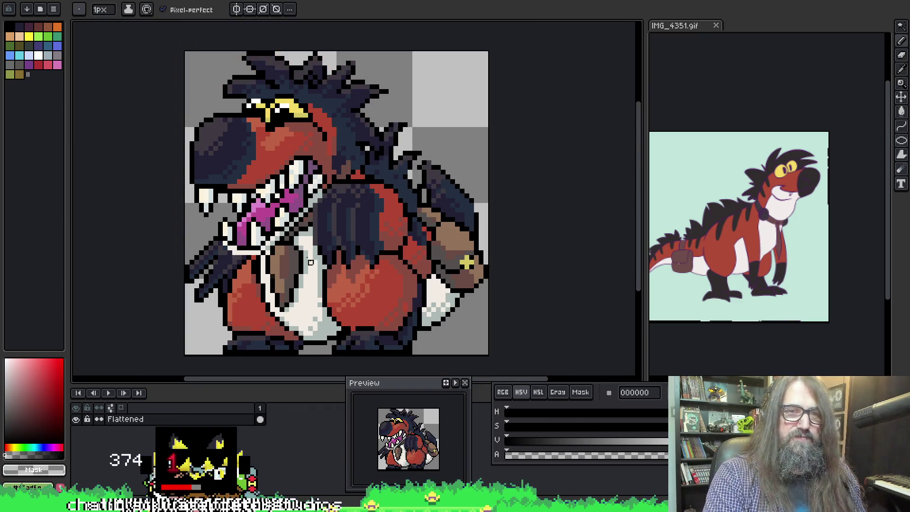
Zoom in on the claw and sample black and grey-purple #403a42 from it
scroll(214, 211, "up", 3)
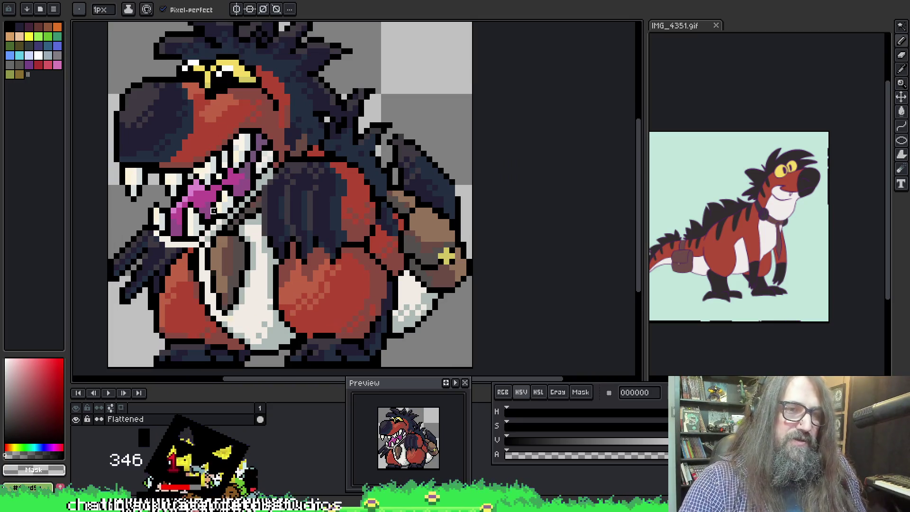
mouse_move(214, 211)
left_mouse_down()
mouse_move(393, 83)
mouse_move(382, 81)
left_mouse_up()
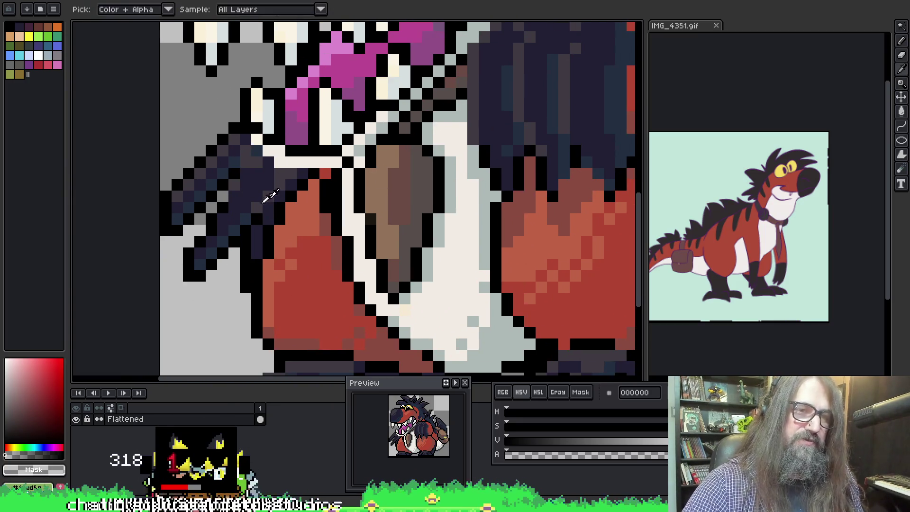
left_click(203, 238, "alt")
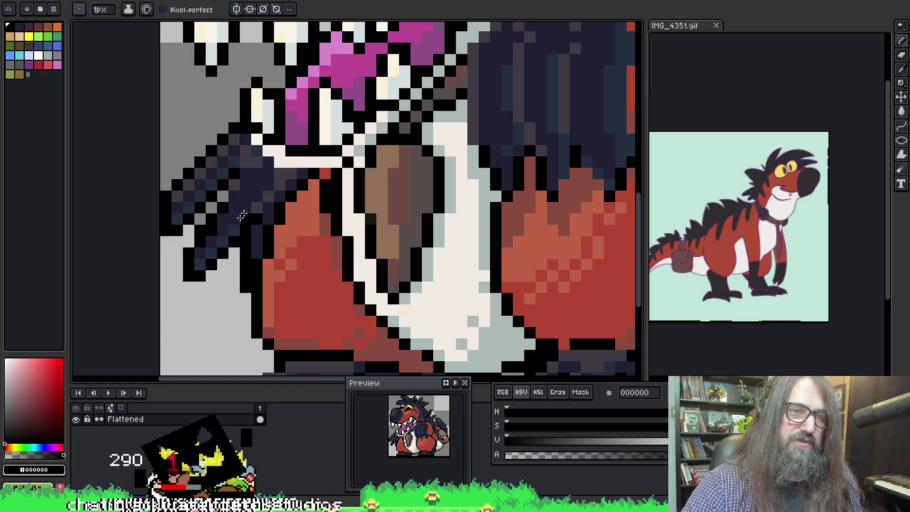
key("alt")
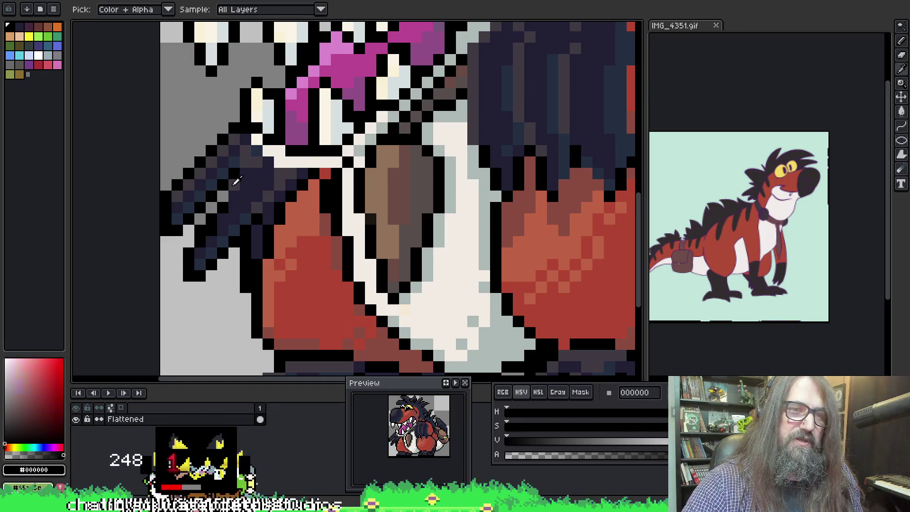
left_click(234, 184, "alt")
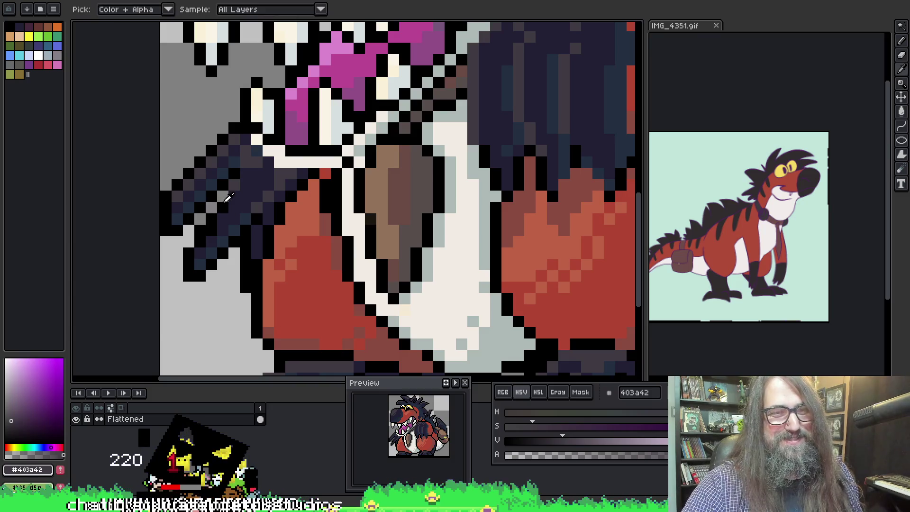
left_click(240, 183, "alt")
left_click(234, 183, "alt")
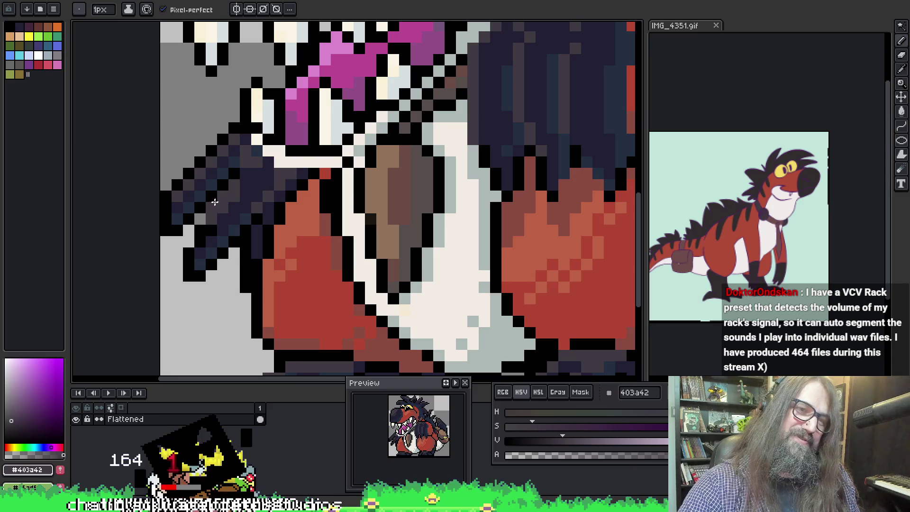
Compare navy #222034 and black along the claw's finger outlines, then pick transparency to clear pixels
left_click(218, 212, "alt")
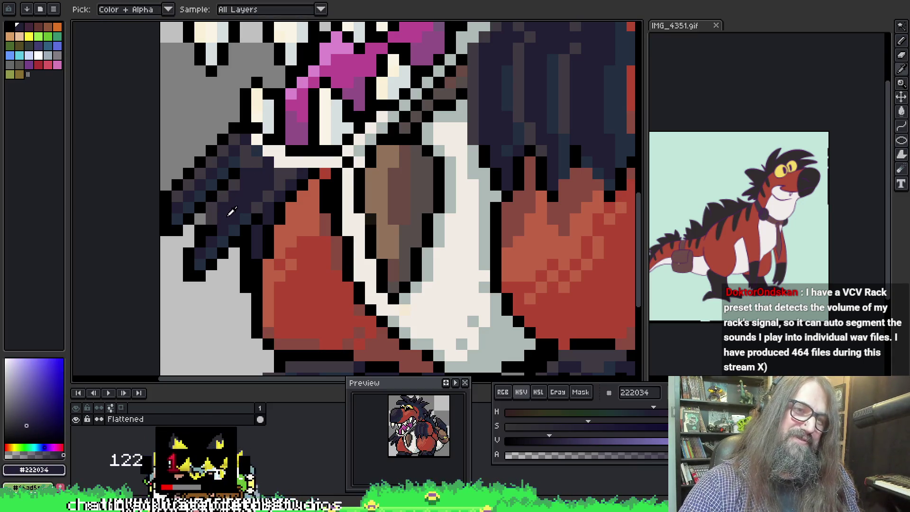
left_click(202, 230, "alt")
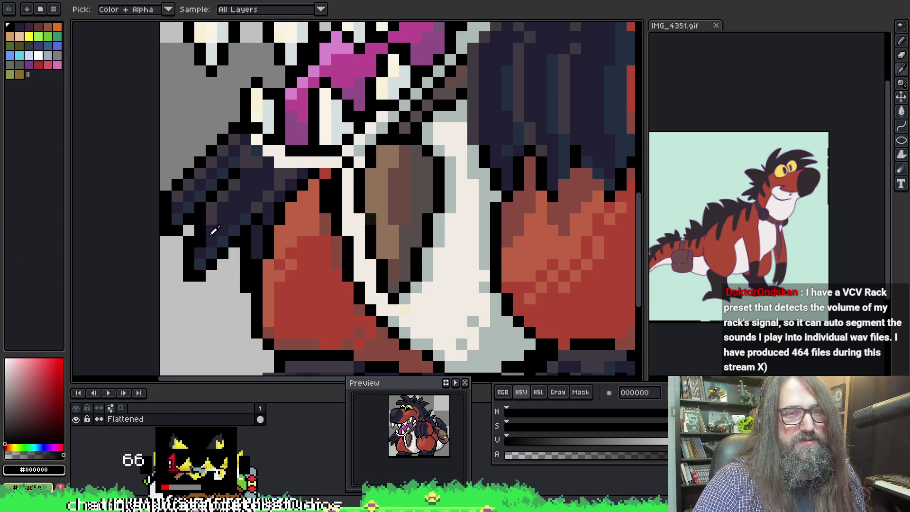
left_click(200, 229, "alt")
left_click(199, 237, "alt")
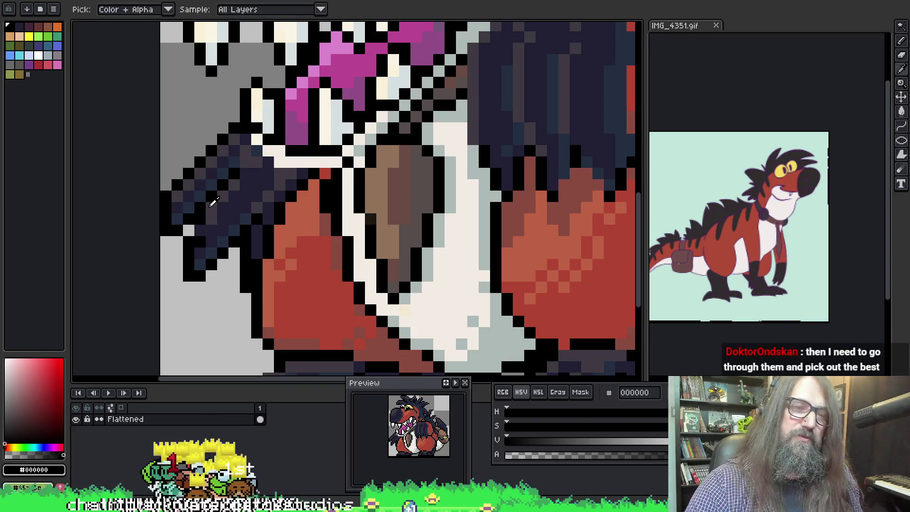
left_click(217, 228, "alt")
left_click(200, 228, "alt")
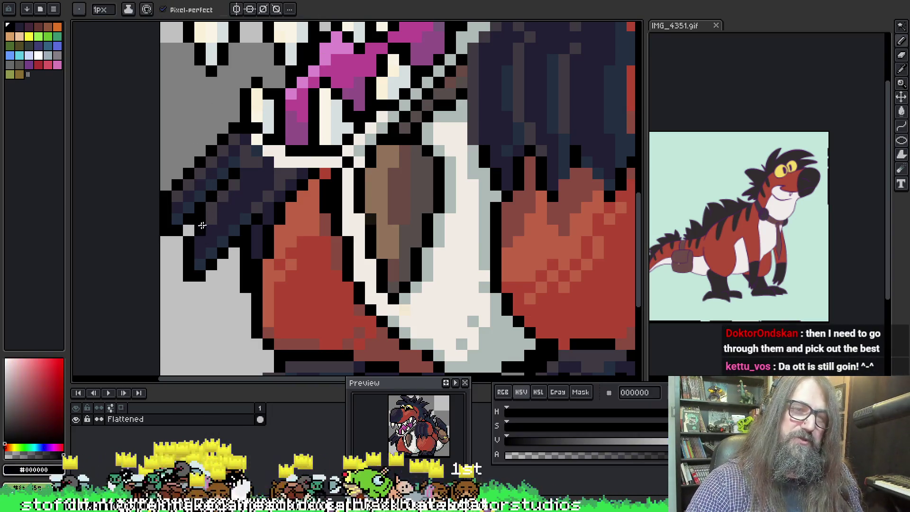
left_click(299, 180, "alt")
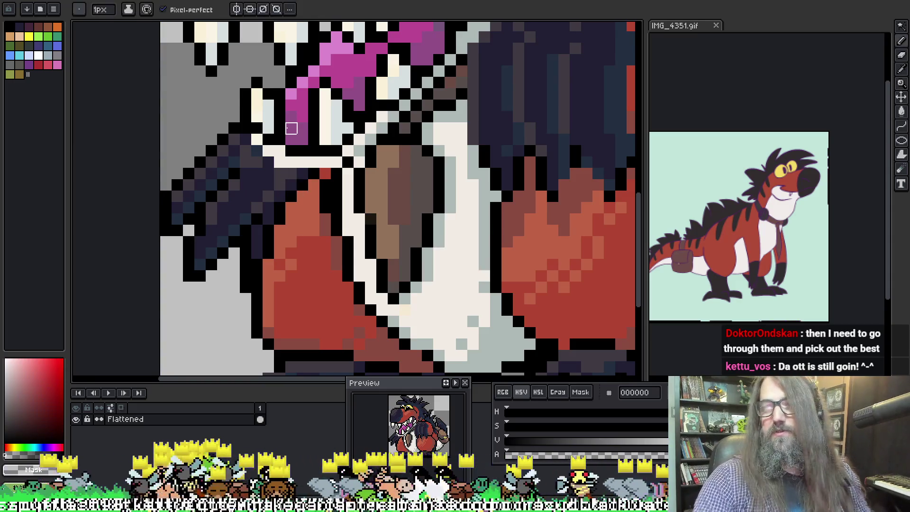
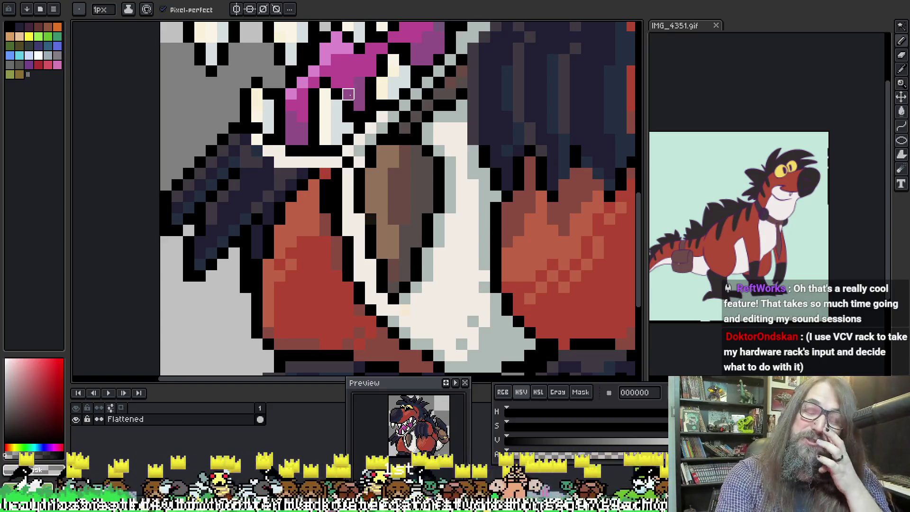
Pan over the chest and sample the dark navy #222f41 from the snout
mouse_move(349, 128)
left_mouse_down()
mouse_move(387, 131)
mouse_move(305, 138)
left_mouse_up()
scroll(305, 137, "down", 5)
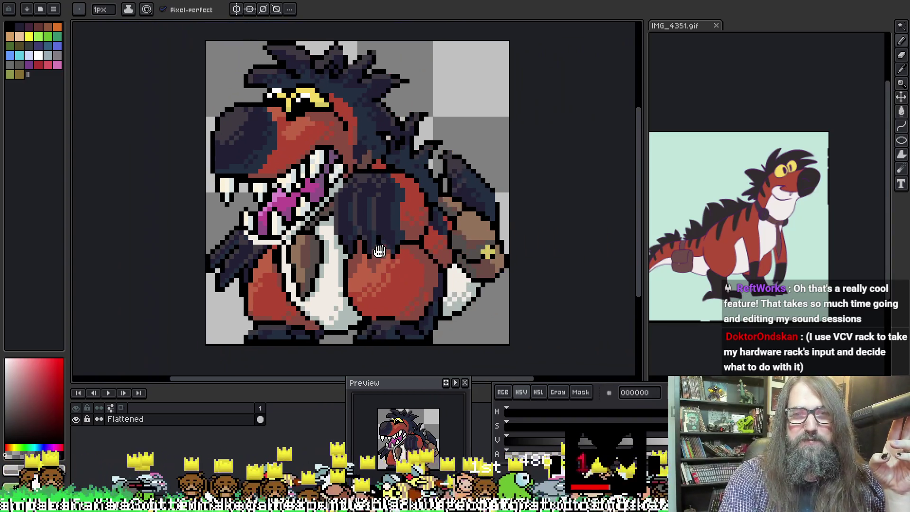
left_click_drag(380, 251, 379, 239)
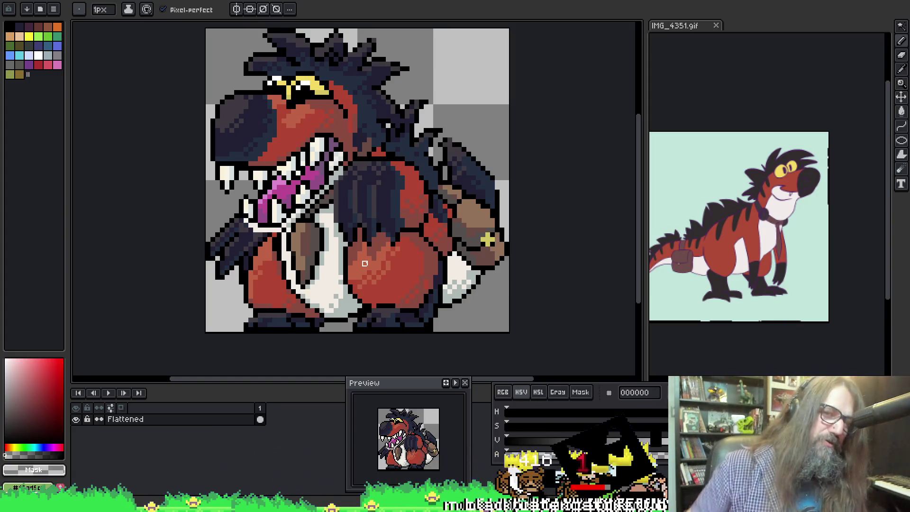
left_click(340, 173, "alt")
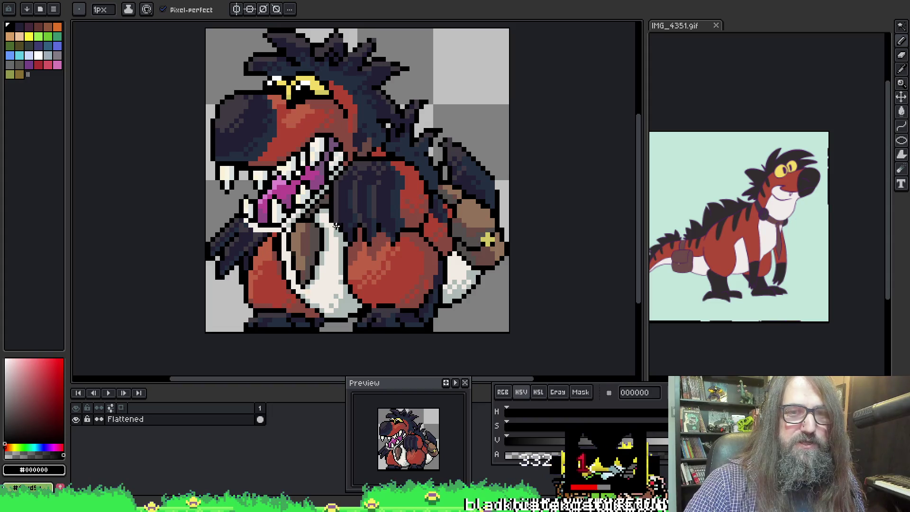
scroll(399, 190, "down", 4)
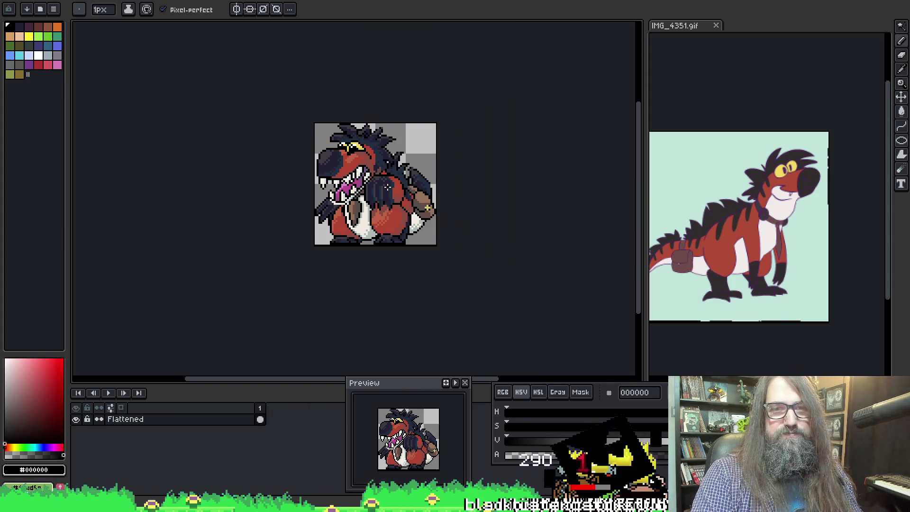
scroll(302, 182, "up", 3)
scroll(380, 151, "up", 2)
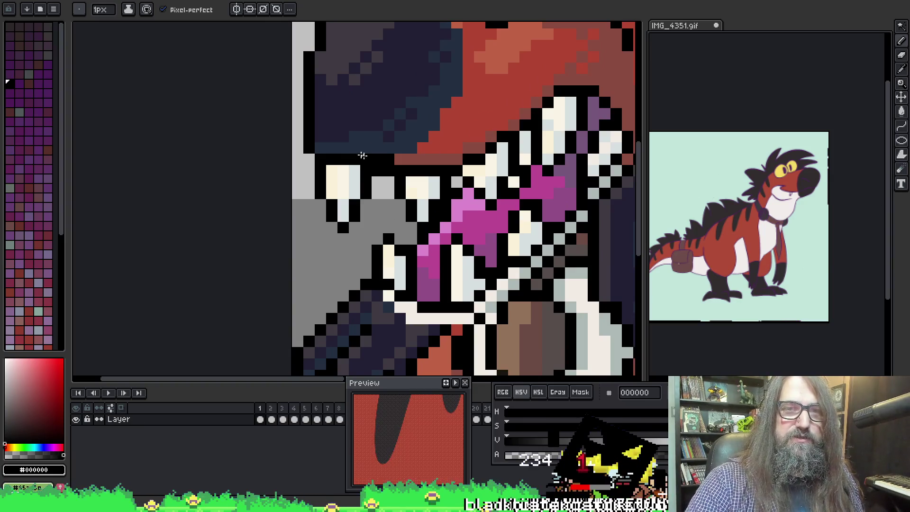
key("i")
left_click(364, 145)
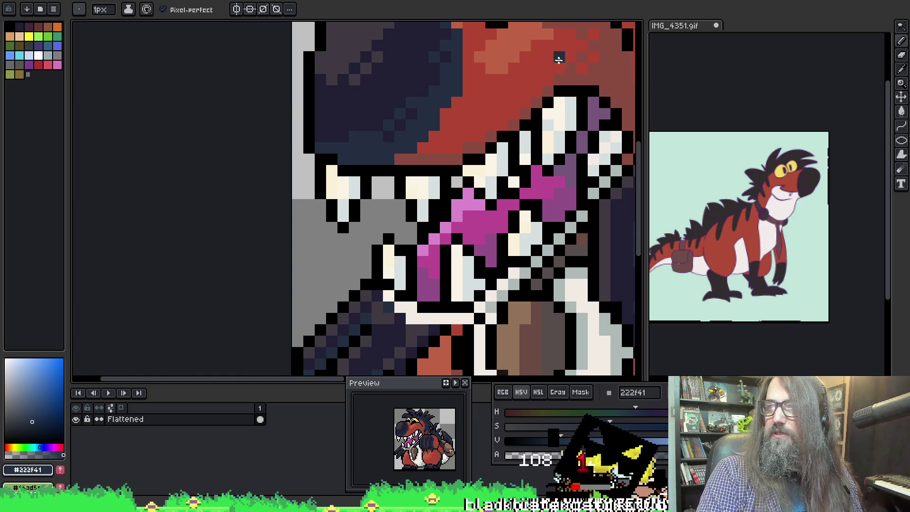
Bring the head and eye into view and sample black from the claw outline
scroll(514, 77, "up", 1)
left_click_drag(514, 77, 306, 238)
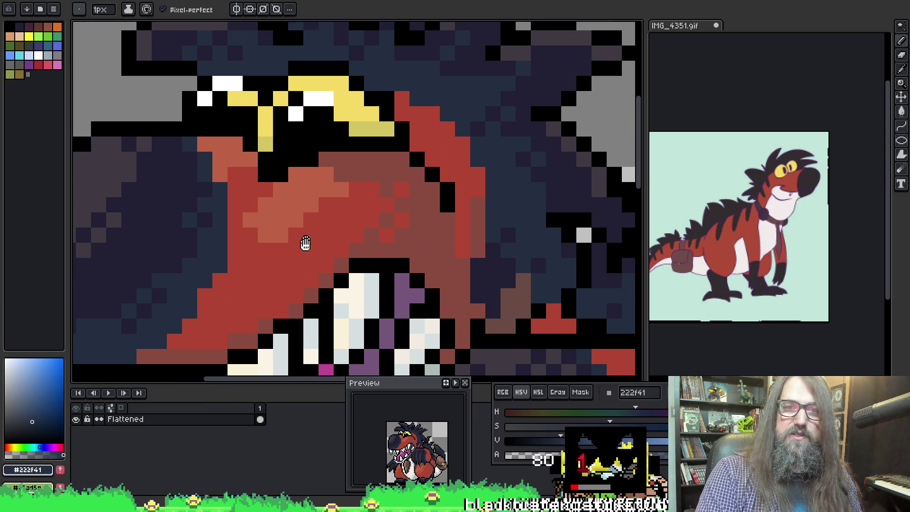
scroll(306, 239, "down", 3)
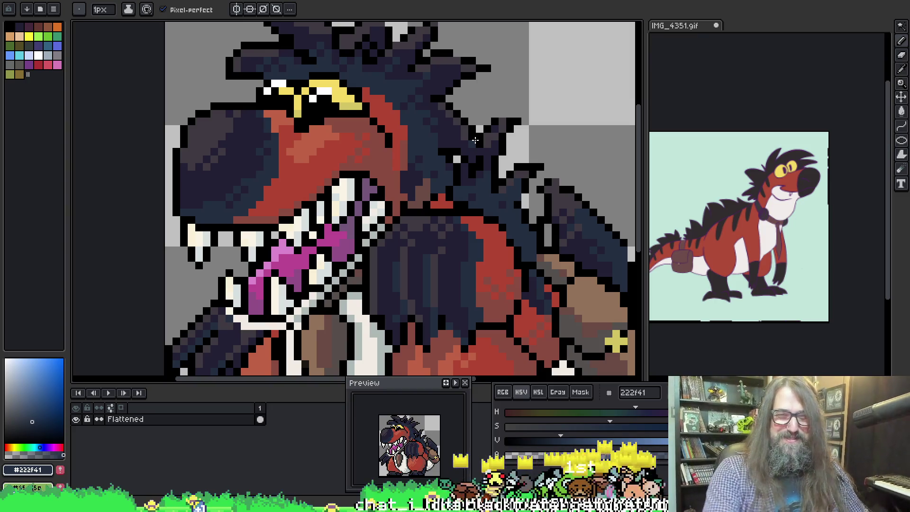
scroll(476, 141, "down", 3)
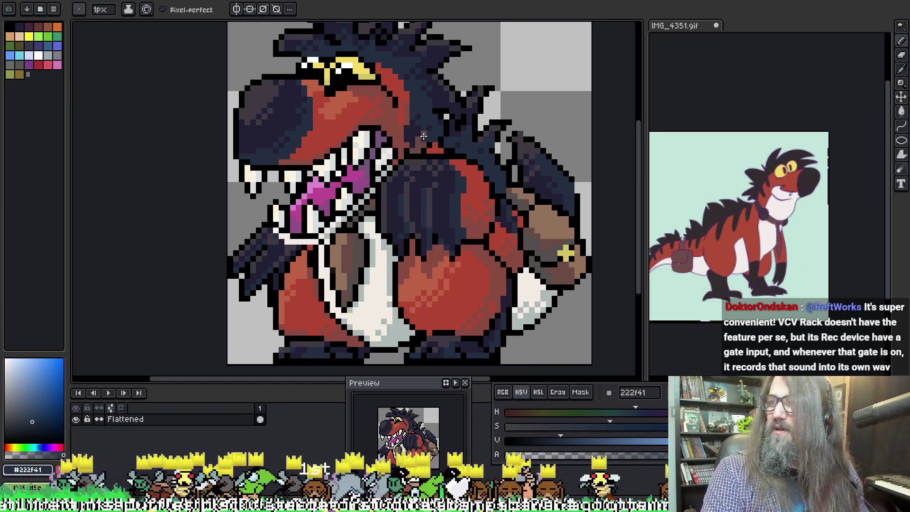
scroll(244, 276, "up", 3)
key("alt")
left_click(241, 280, "alt")
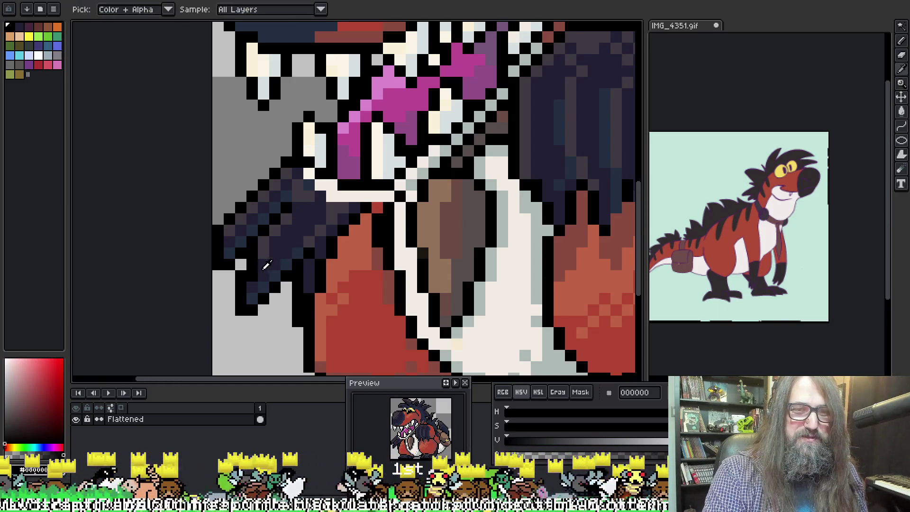
Add black outline pixels below the claw tip, undoing the misplaced ones
left_click(250, 271, "alt")
scroll(279, 257, "down", 2)
scroll(247, 303, "up", 2)
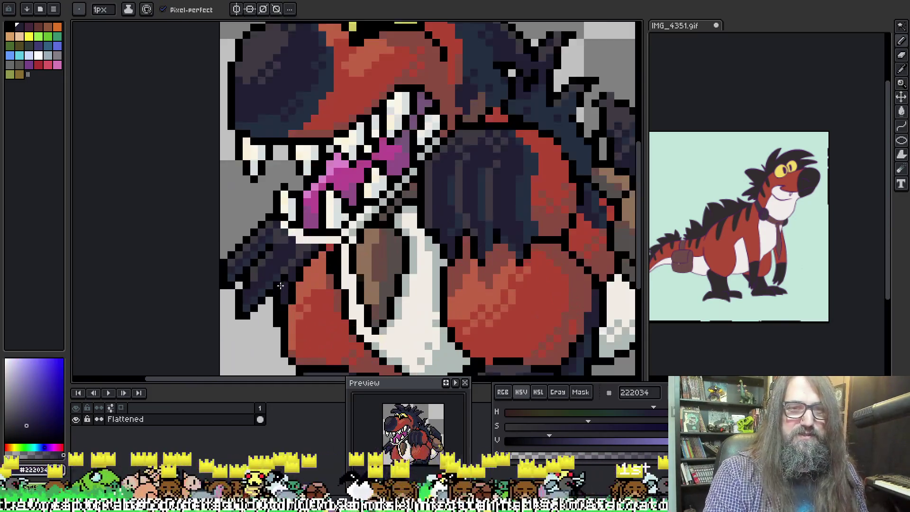
left_click(227, 337)
key("ctrl+z")
left_click(218, 330, "alt")
left_click(229, 330)
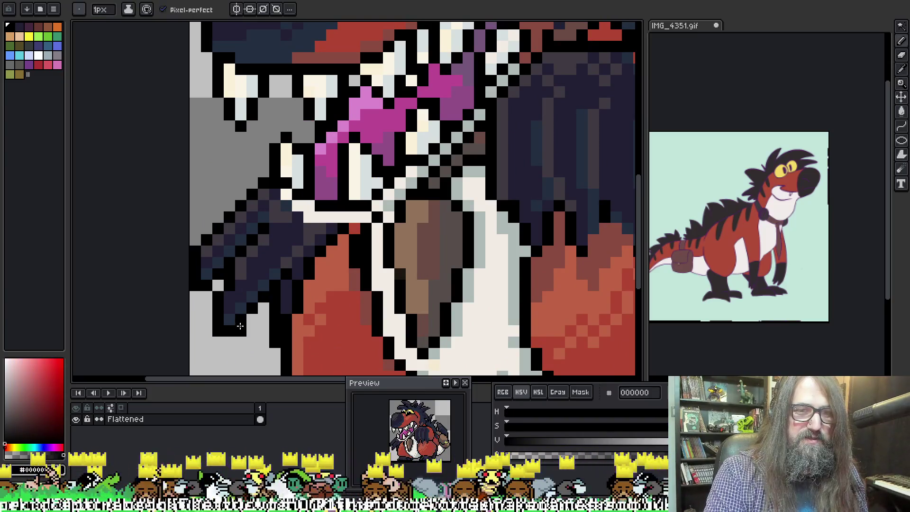
key("ctrl+z")
left_click(229, 338)
left_click(207, 343)
left_click(209, 330)
Sample navy, then black, and finally the orange-red bf6246 from the snout
left_click(220, 322, "alt")
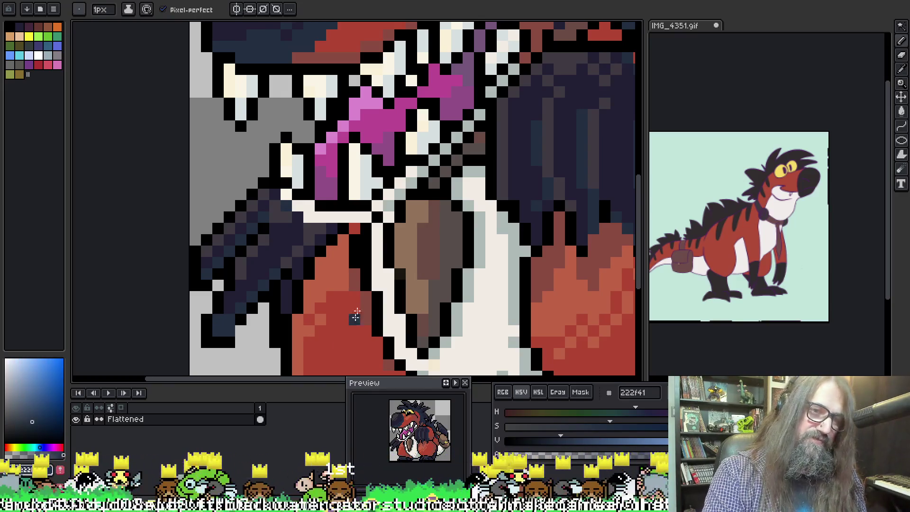
scroll(331, 285, "down", 3)
scroll(292, 296, "up", 3)
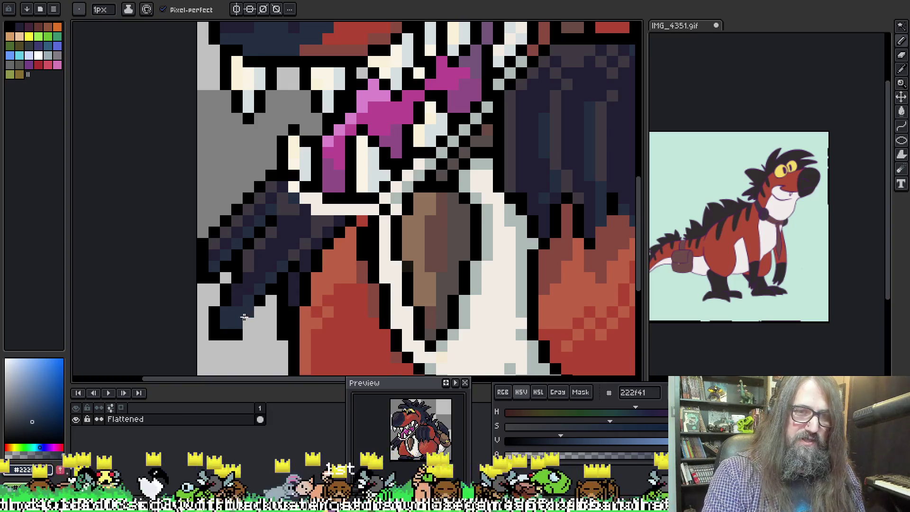
left_click(249, 324, "alt")
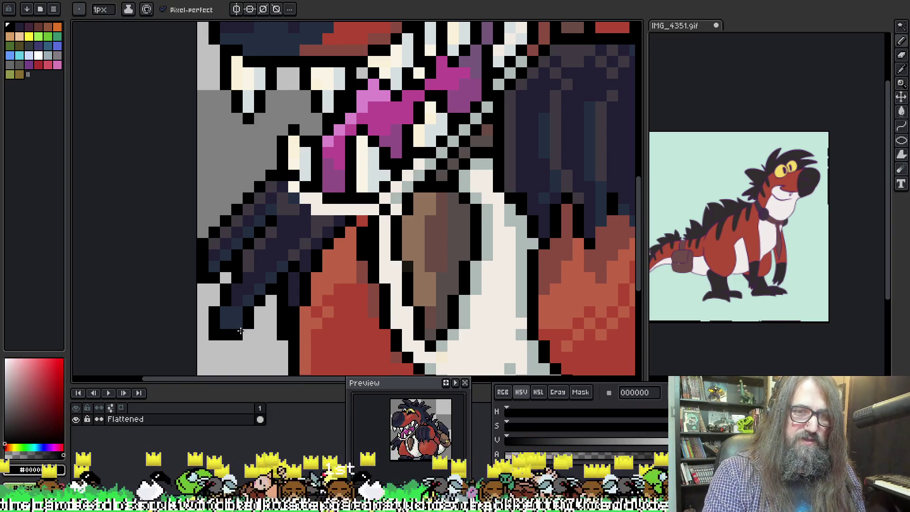
scroll(374, 295, "down", 3)
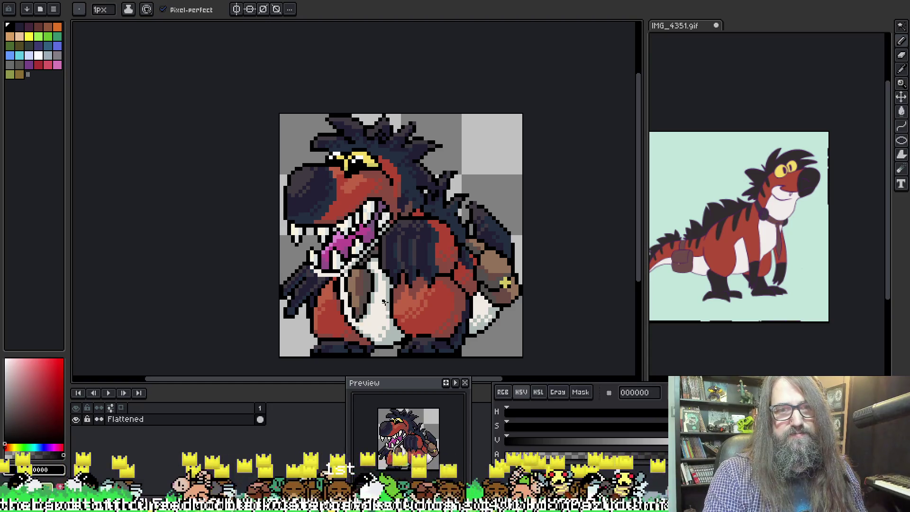
scroll(395, 252, "up", 3)
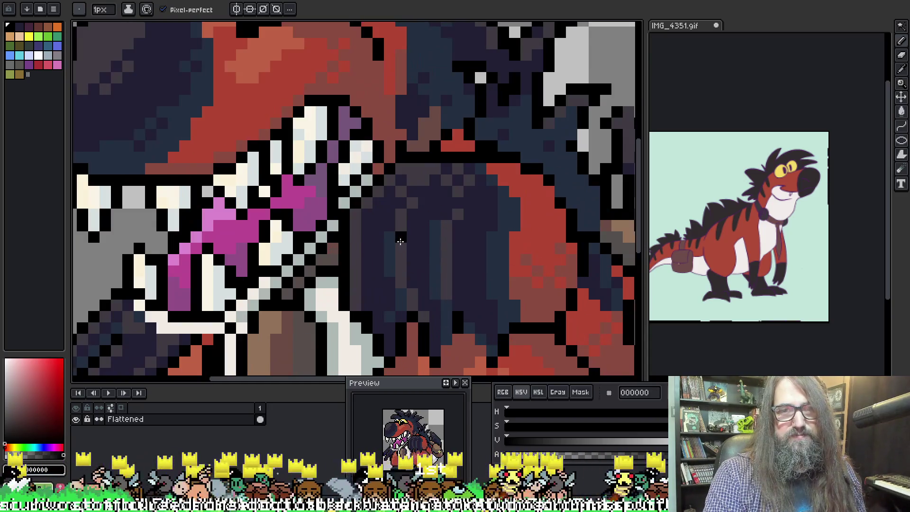
key("alt")
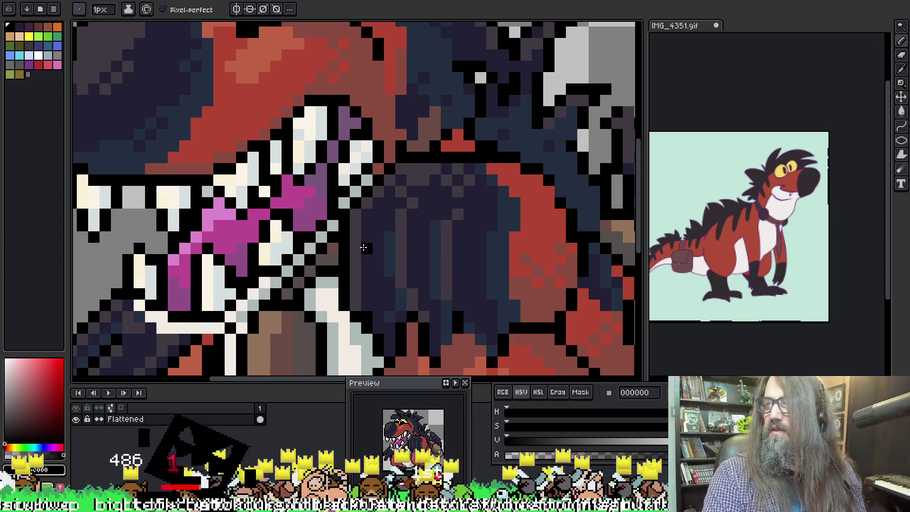
scroll(389, 225, "down", 3)
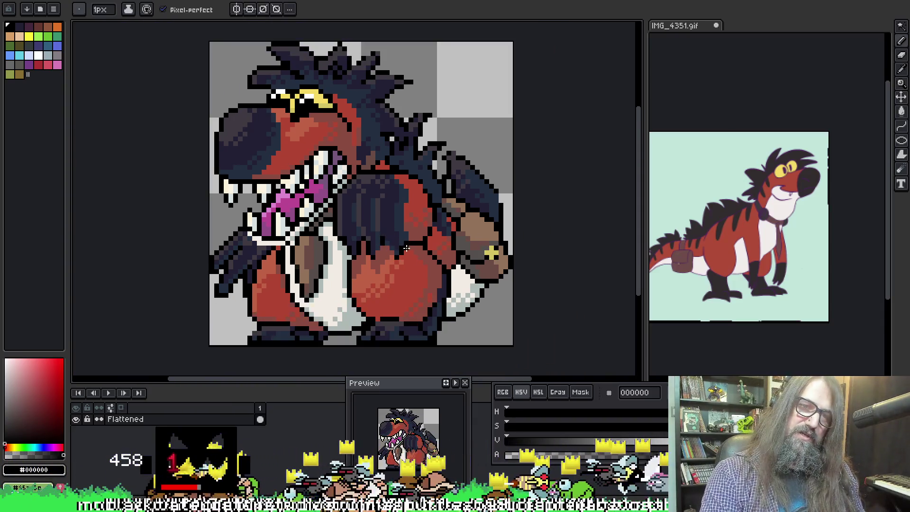
scroll(406, 248, "down", 2)
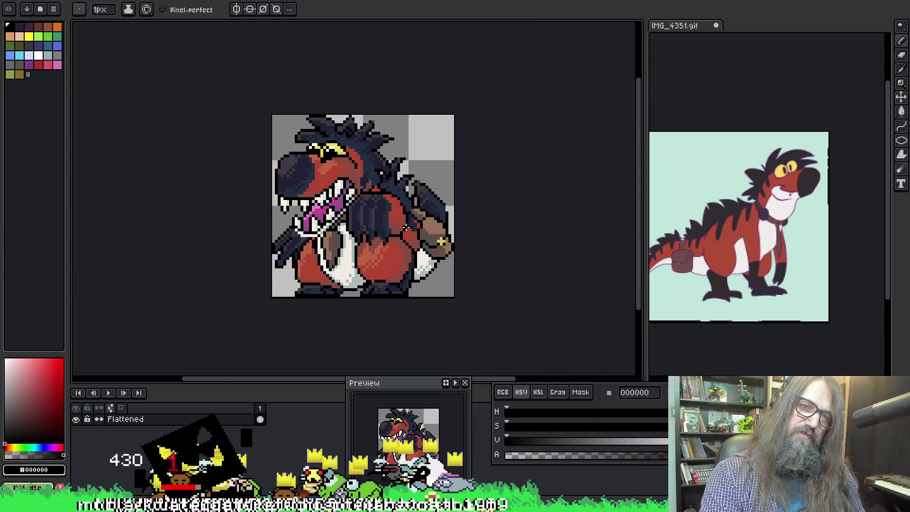
scroll(415, 224, "down", 4)
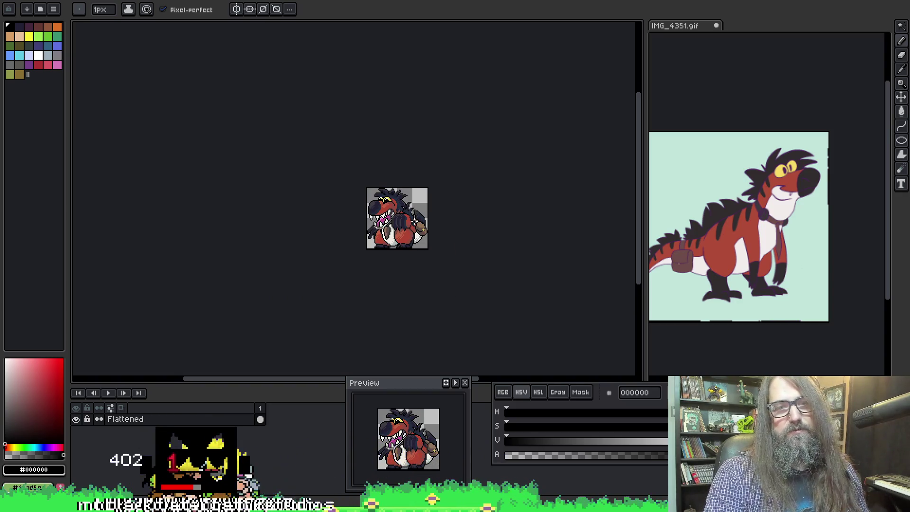
scroll(392, 205, "up", 6)
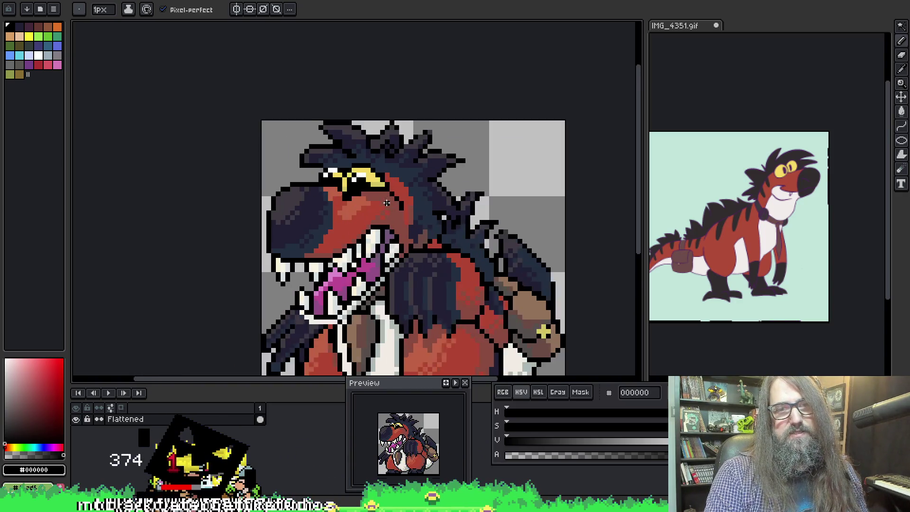
left_click(333, 190, "alt")
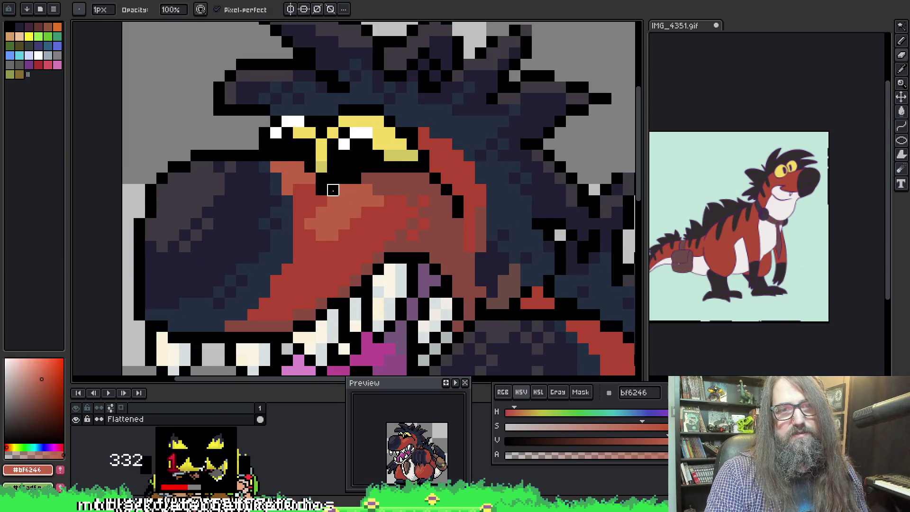
Touch up snout pixels with orange-red bf6246 and a darker red, recolouring two black pixels
left_click(336, 189)
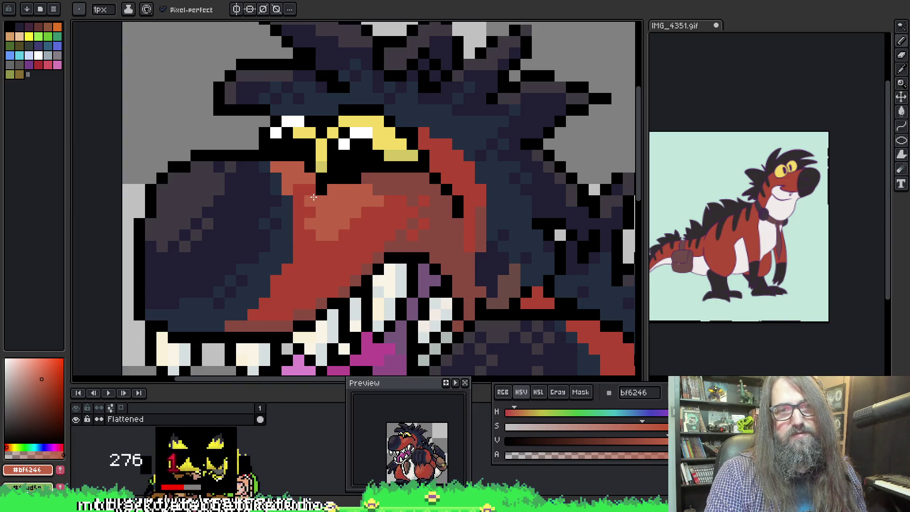
scroll(351, 218, "down", 5)
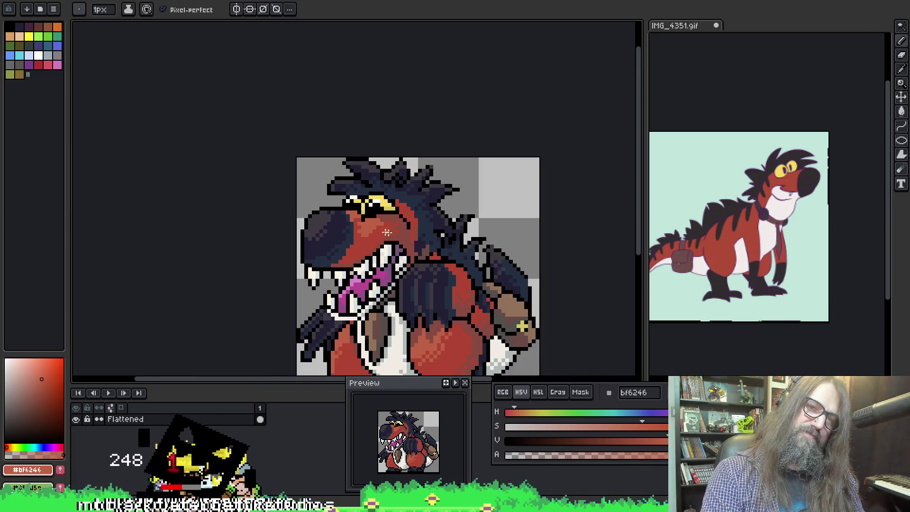
scroll(397, 235, "up", 1)
scroll(361, 227, "up", 3)
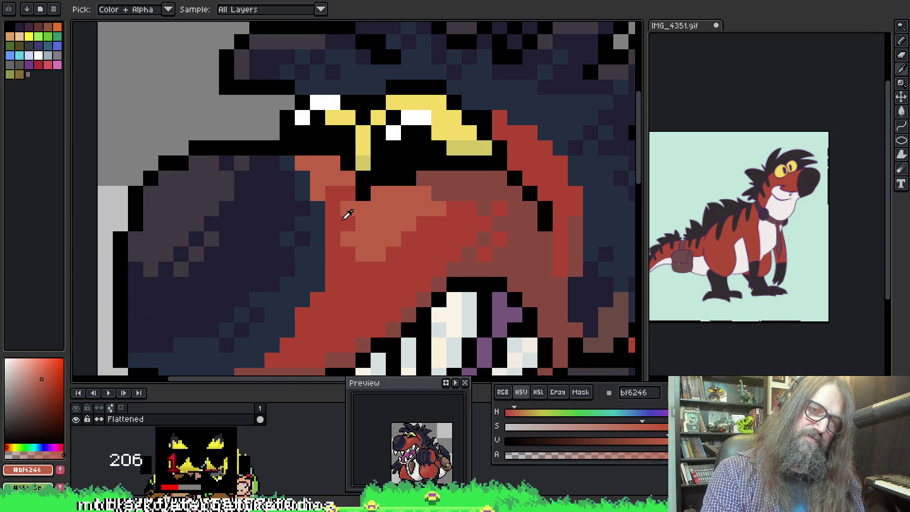
left_click(345, 218, "alt")
left_click(364, 224)
left_click(363, 209)
left_click(378, 208)
left_click(401, 210, "alt")
scroll(401, 209, "down", 3)
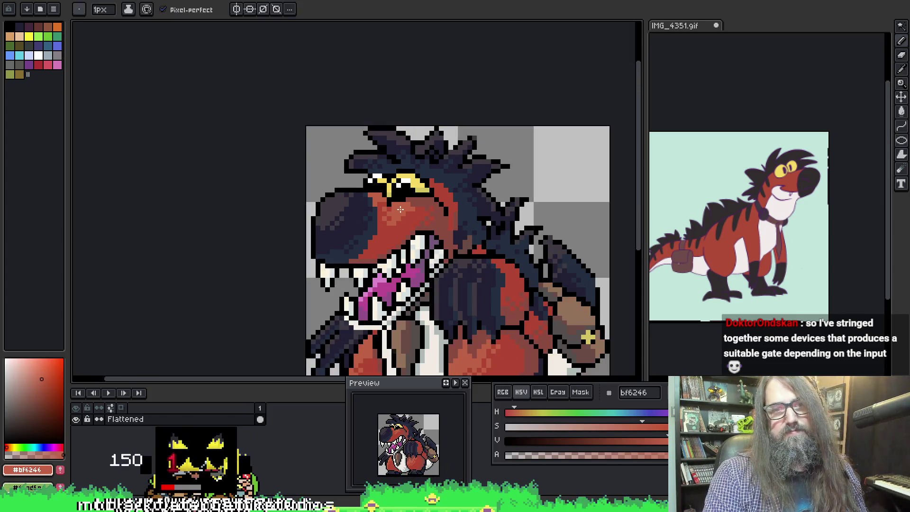
scroll(401, 209, "up", 3)
left_click(369, 158)
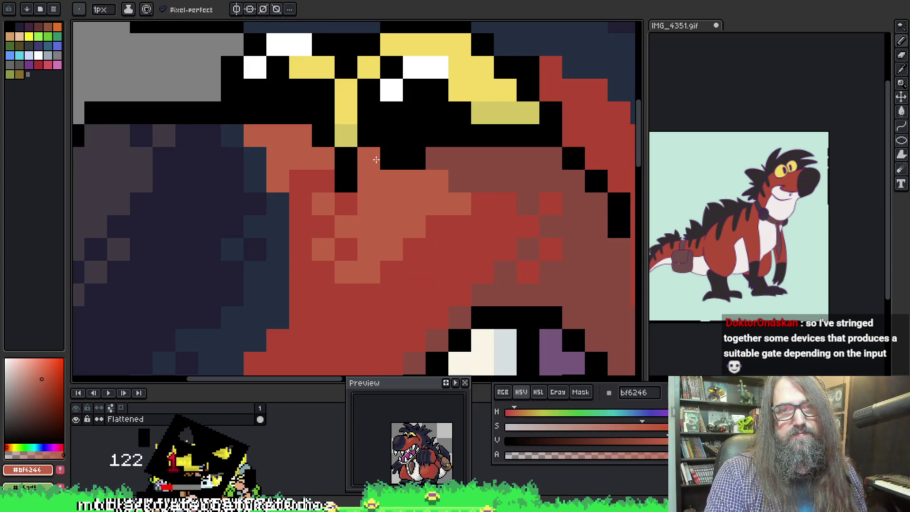
left_click_drag(382, 159, 407, 158)
scroll(415, 194, "down", 3)
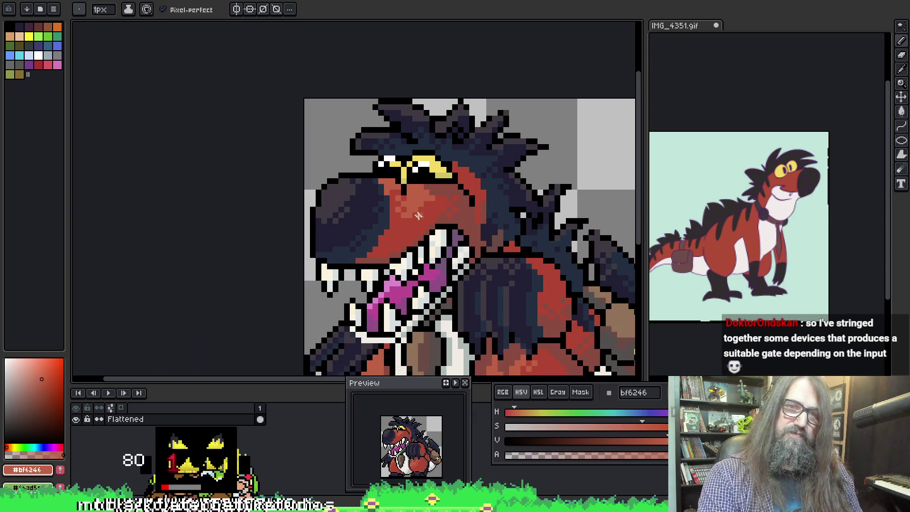
Alternately sample black and snout red #bf6246 around the eye
left_click(405, 186, "alt")
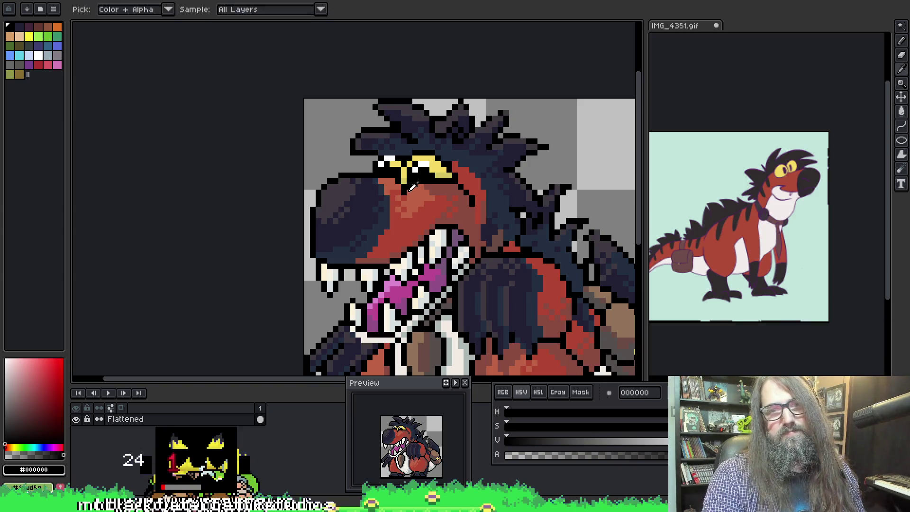
key("alt")
left_click(407, 186, "alt")
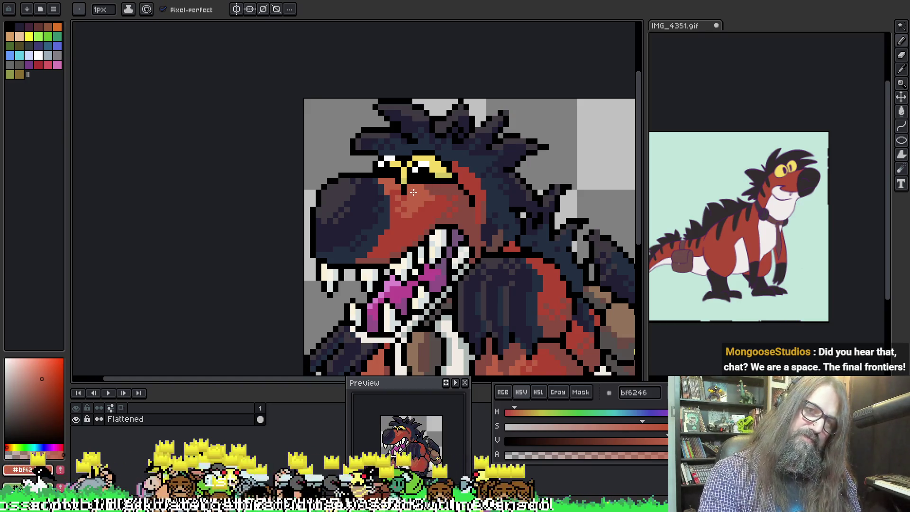
left_click(411, 184, "alt")
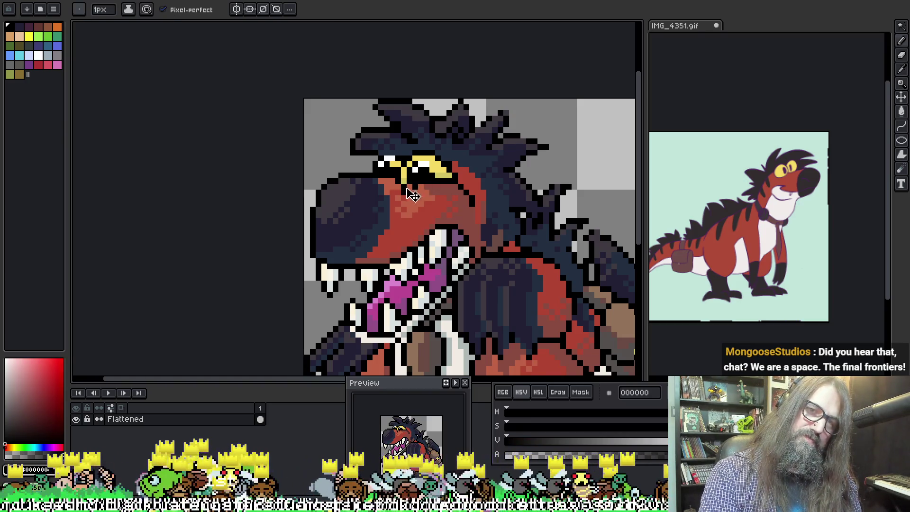
left_click(404, 191, "alt")
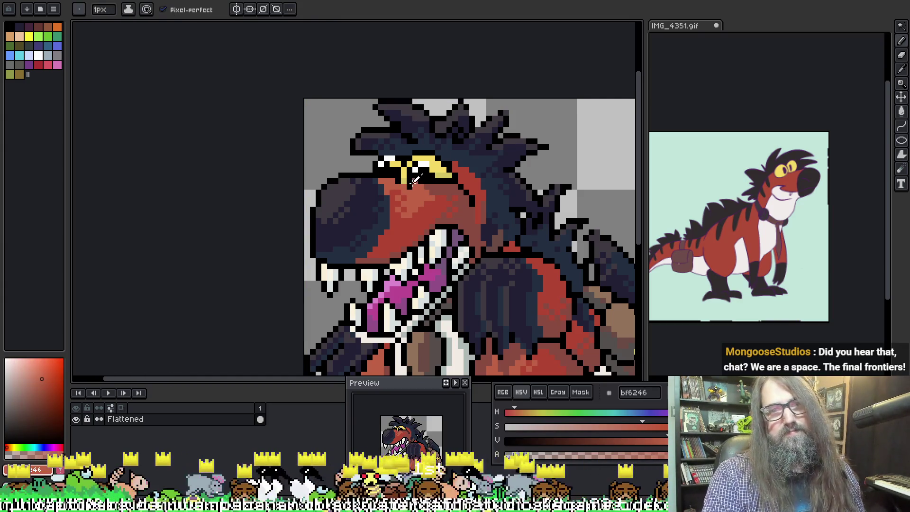
left_click(415, 186, "alt")
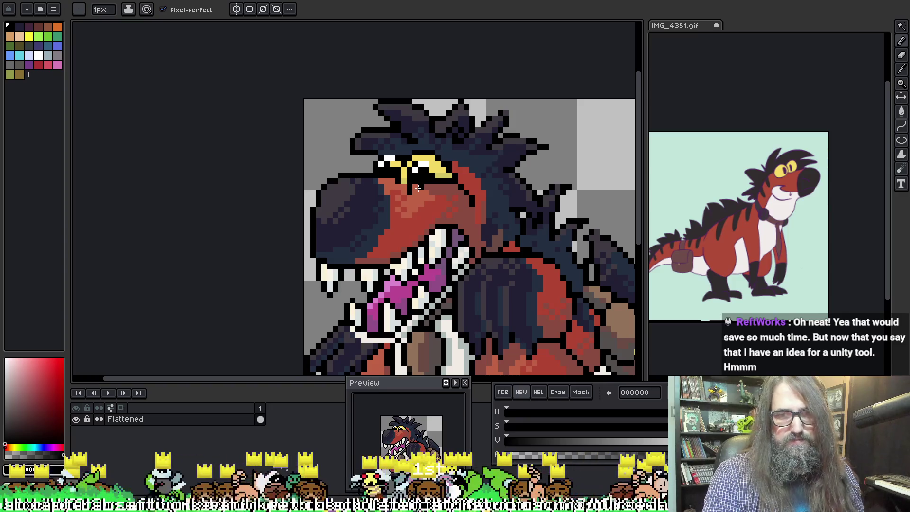
scroll(410, 190, "up", 4)
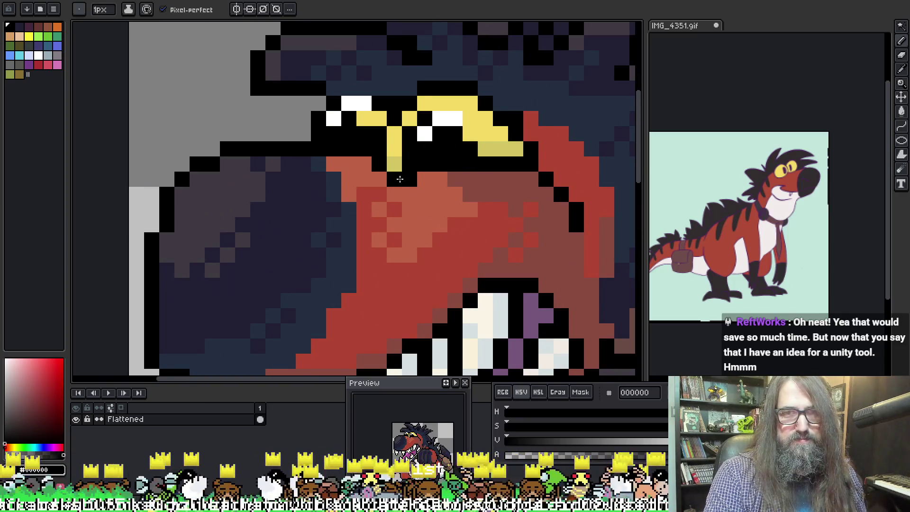
left_click(429, 182, "alt")
scroll(429, 181, "down", 4)
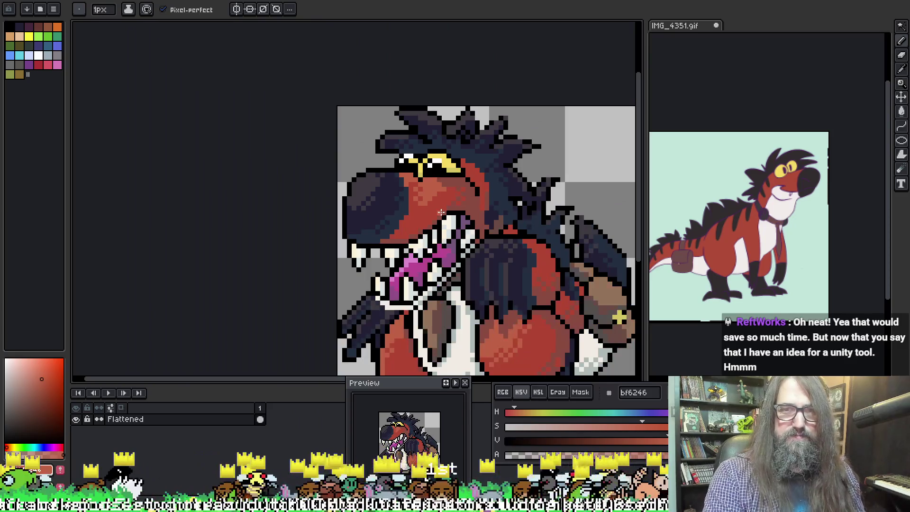
scroll(441, 202, "down", 1)
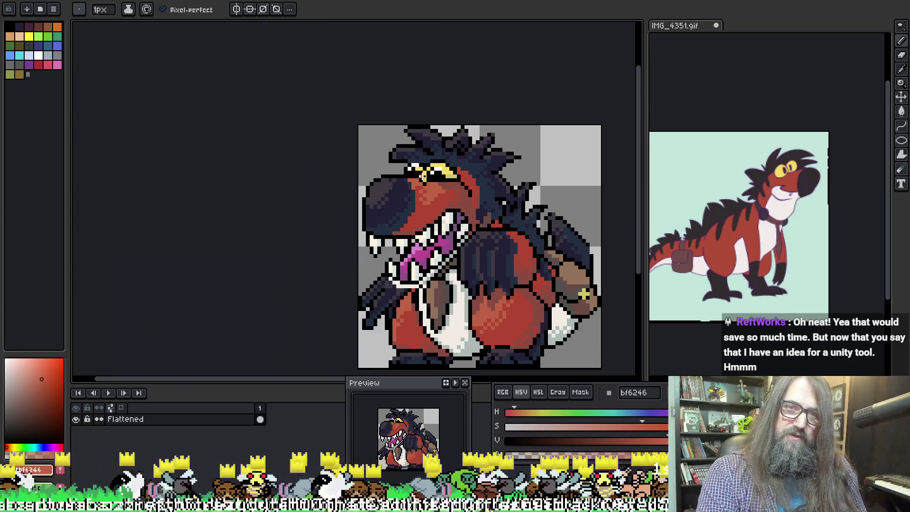
scroll(431, 179, "up", 2)
key("alt")
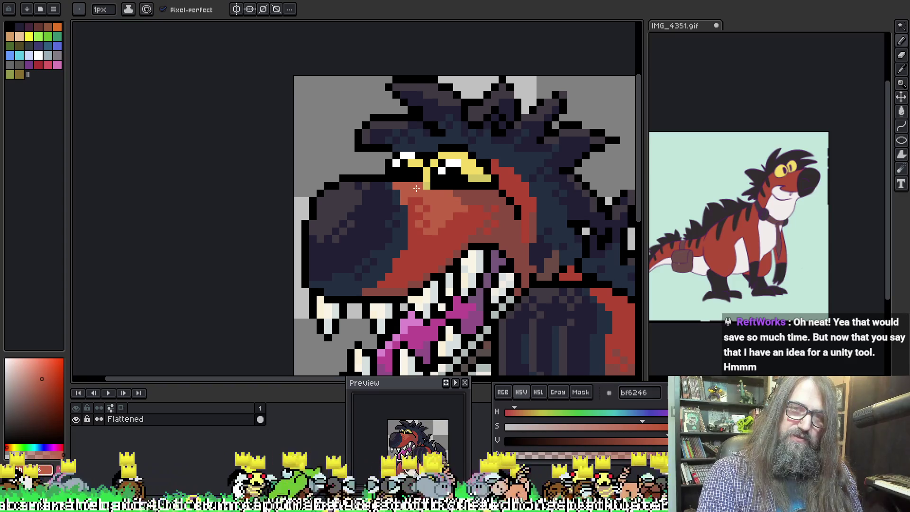
Sample black from the eye outline and draw black pixels along the eye's lower edge
left_click(433, 192, "alt")
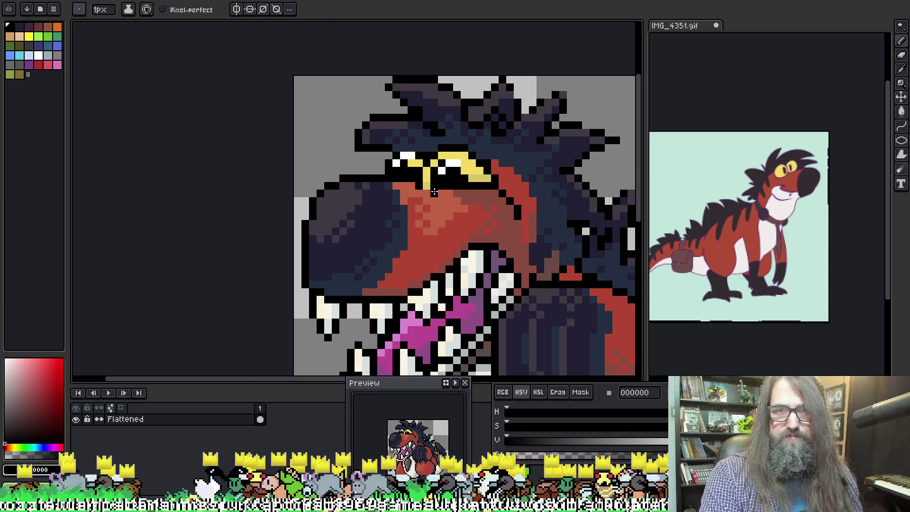
left_click(428, 193, "alt")
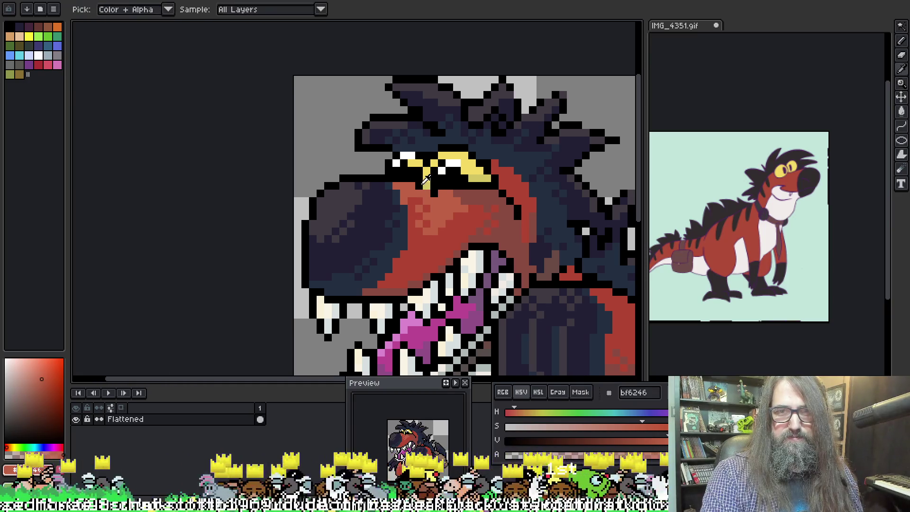
left_click(430, 190, "alt")
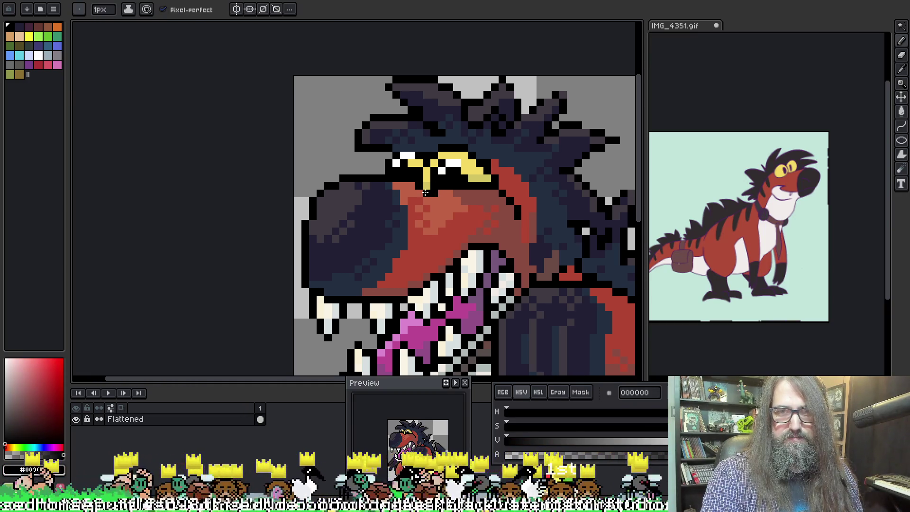
left_click_drag(444, 190, 467, 191)
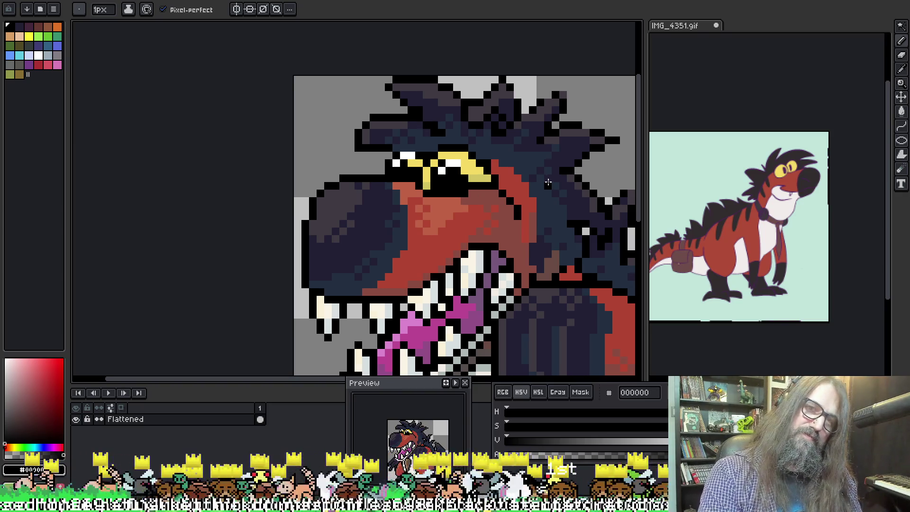
scroll(548, 182, "down", 5)
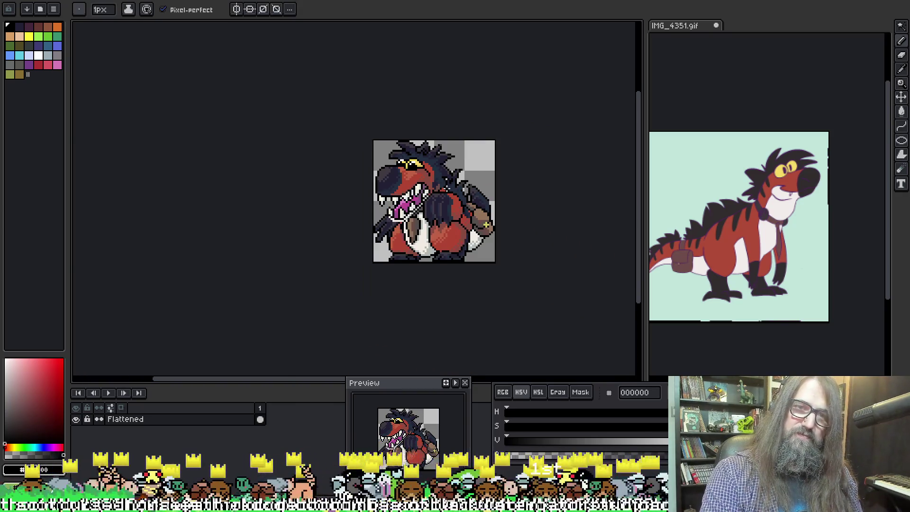
Bring the chest into view and lengthen the dark navy #222034 stripe on the arm
scroll(447, 189, "up", 2)
scroll(354, 250, "up", 1)
scroll(377, 267, "down", 1)
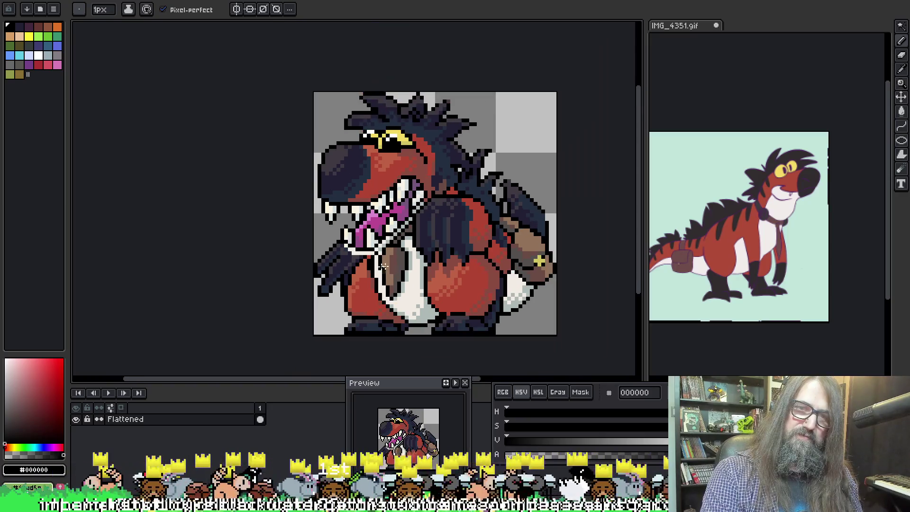
scroll(472, 272, "up", 2)
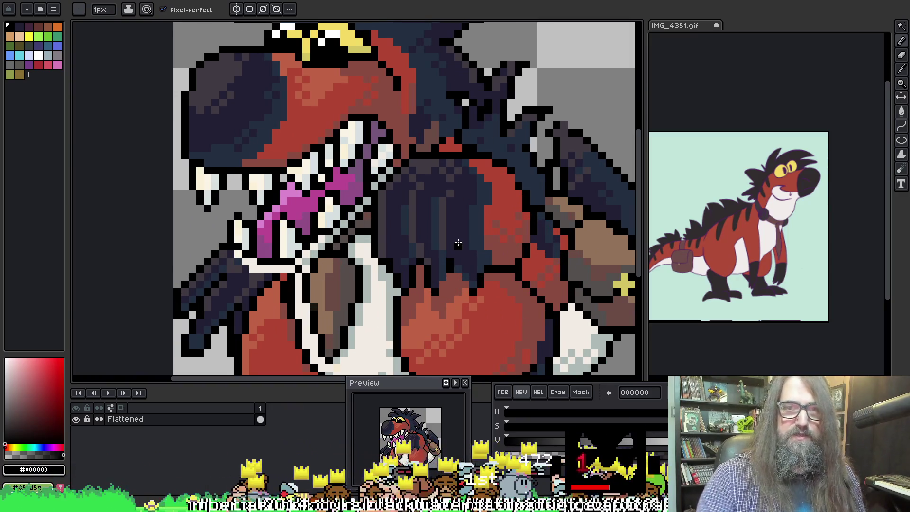
left_click_drag(456, 255, 443, 207)
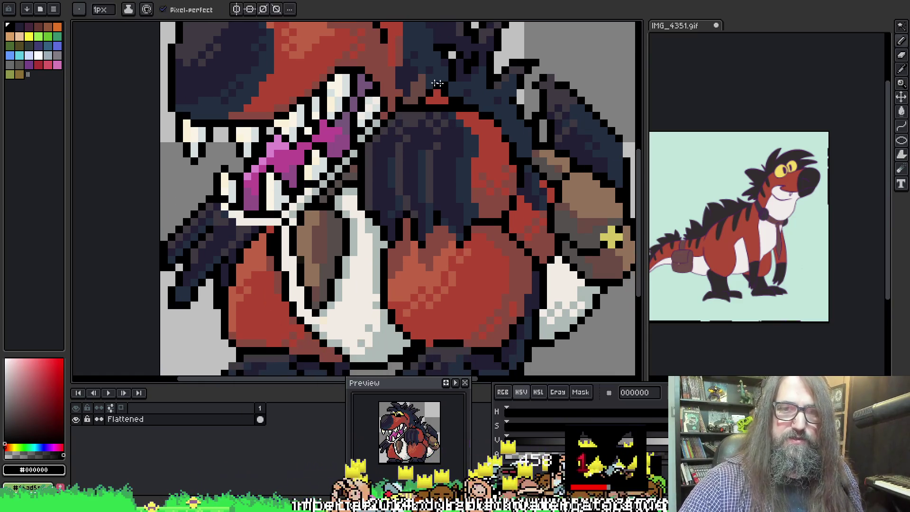
left_click(424, 231, "alt")
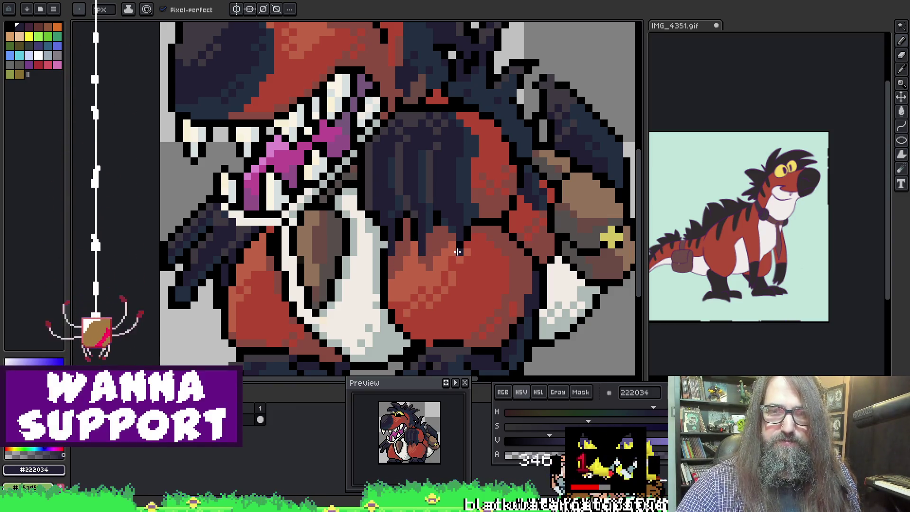
left_click(422, 259)
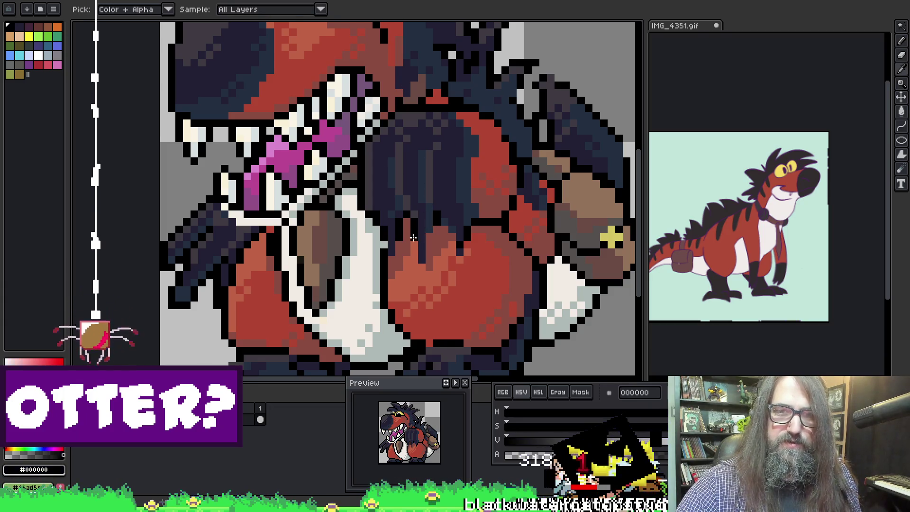
left_click(429, 236, "alt")
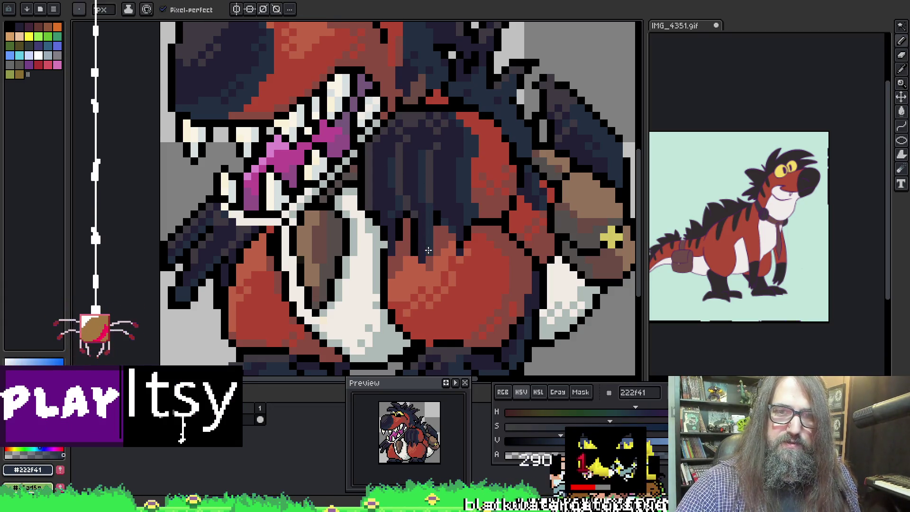
left_click(397, 213, "alt")
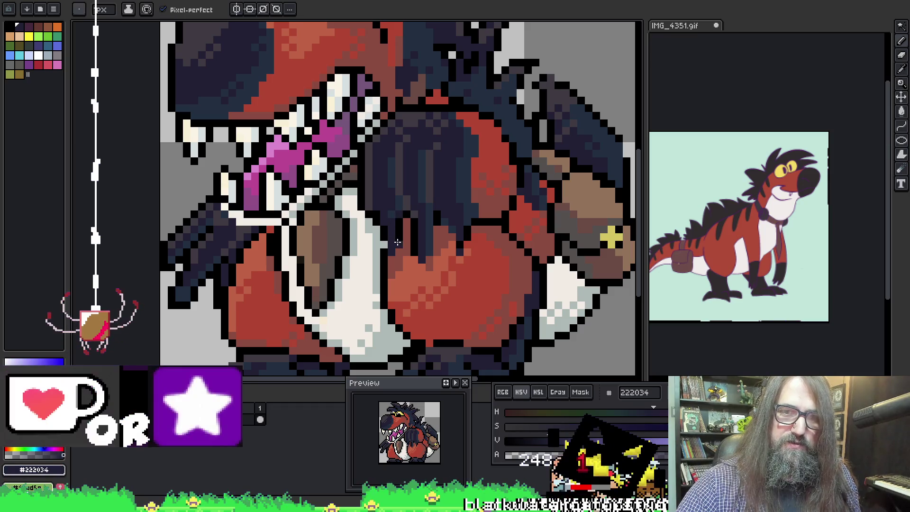
left_click(467, 214, "alt")
left_click(467, 214, "alt")
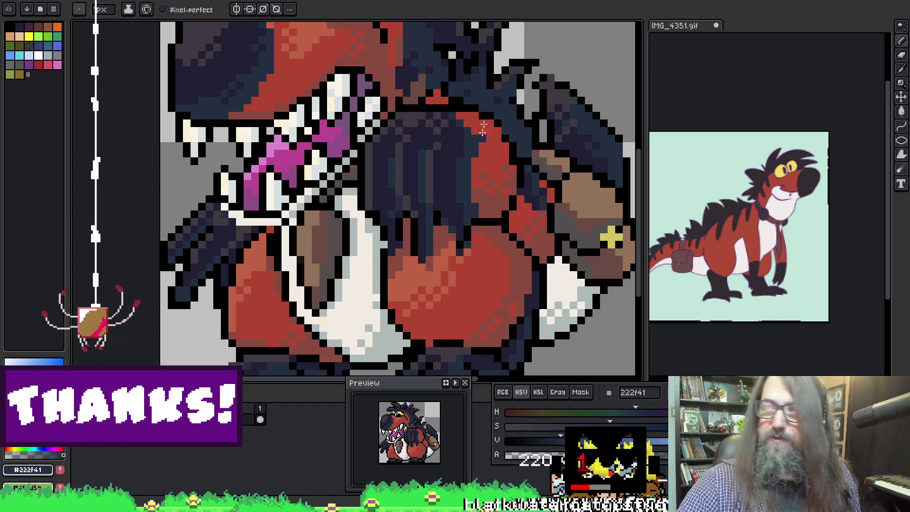
left_click_drag(456, 214, 466, 220)
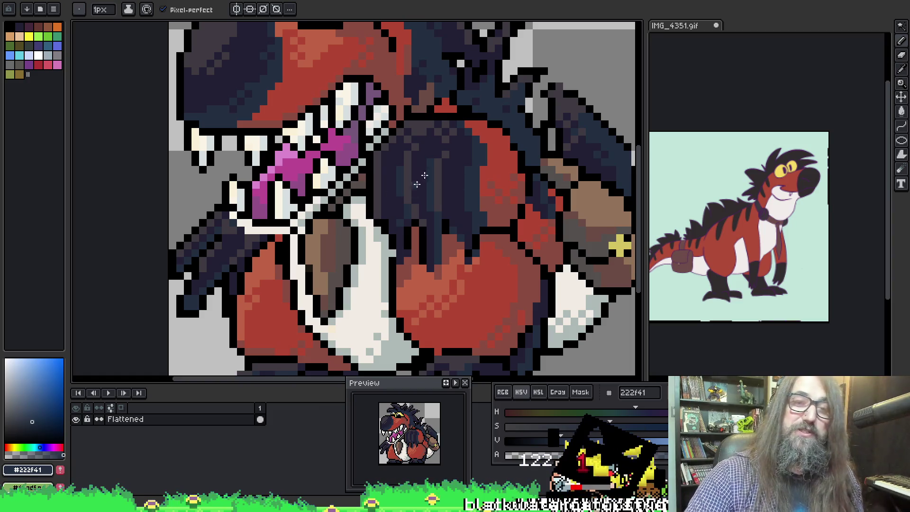
Compare navy #222034, black and light grey #aebab8 sampled around the arm
left_click(402, 203, "alt")
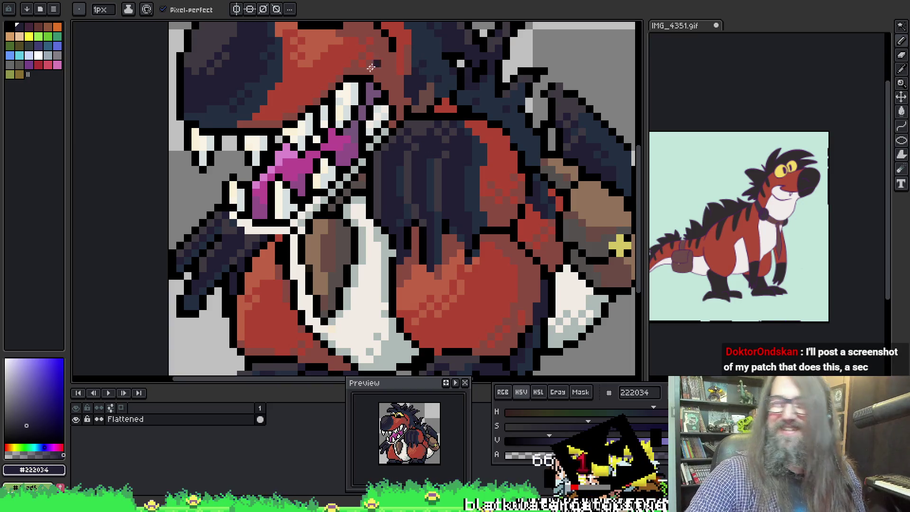
key("alt")
left_click(388, 235, "alt")
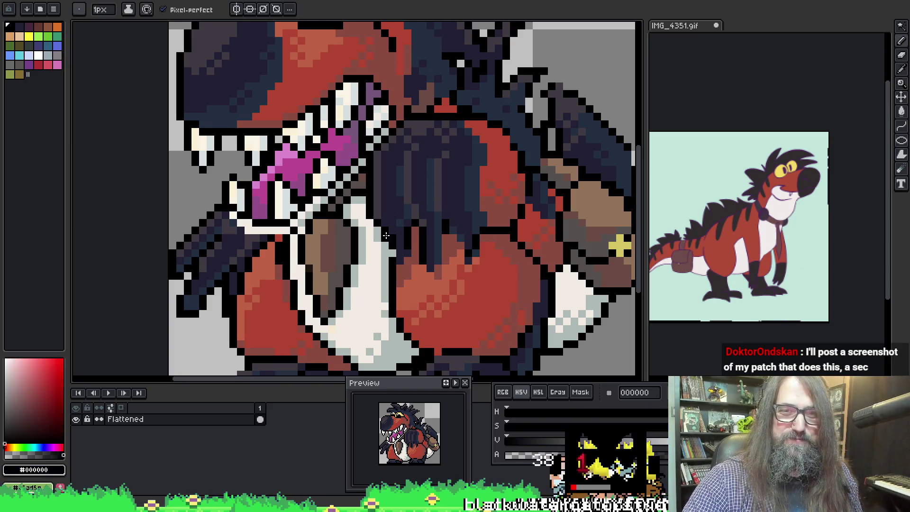
key("alt")
left_click(389, 212, "alt")
key("space")
left_click(399, 244, "alt")
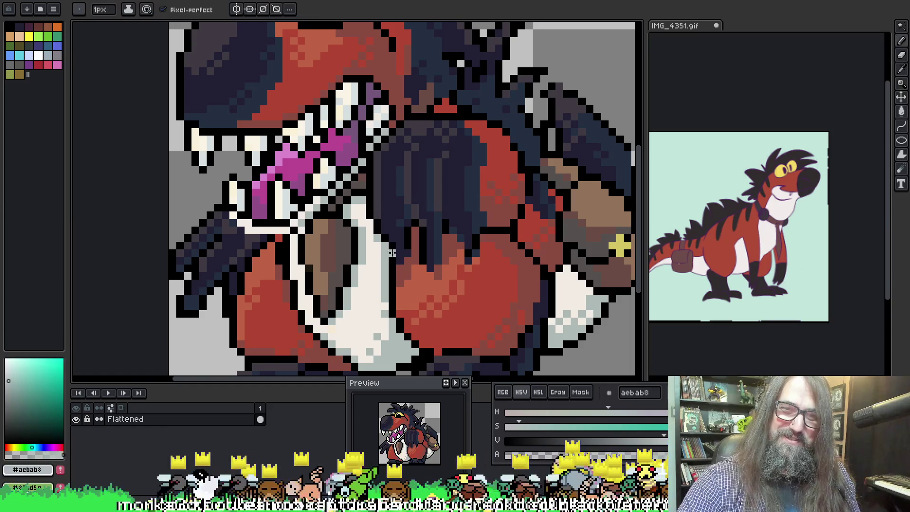
left_click(406, 256, "alt")
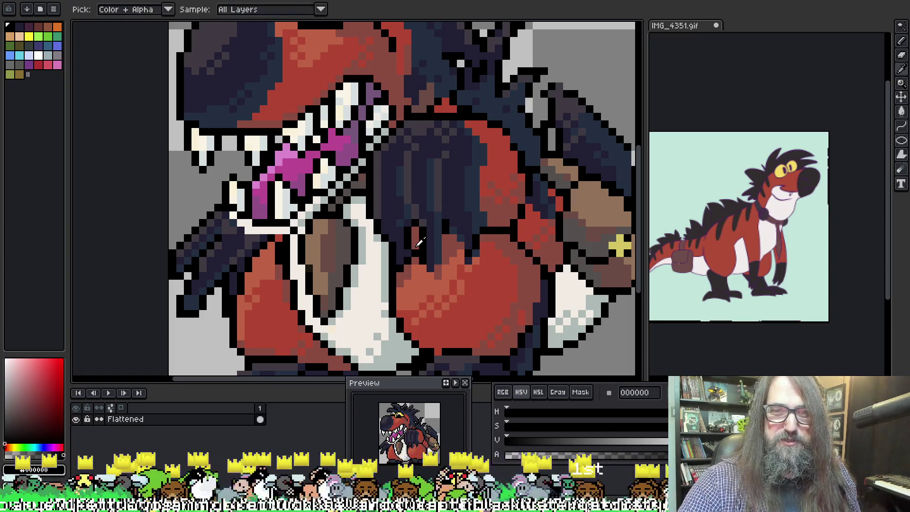
Sample navy, black and dark blue from the arm, settling on dark grey 403a42
left_click(412, 243, "alt")
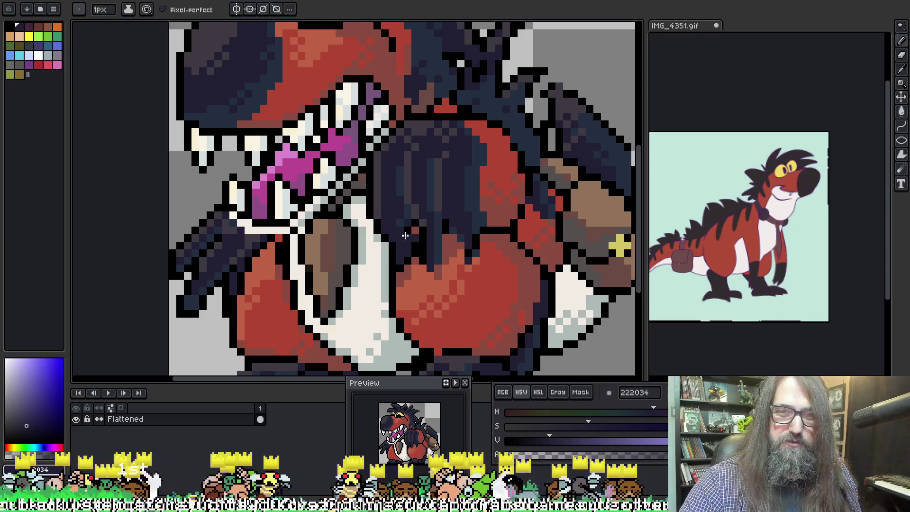
left_click(416, 239, "alt")
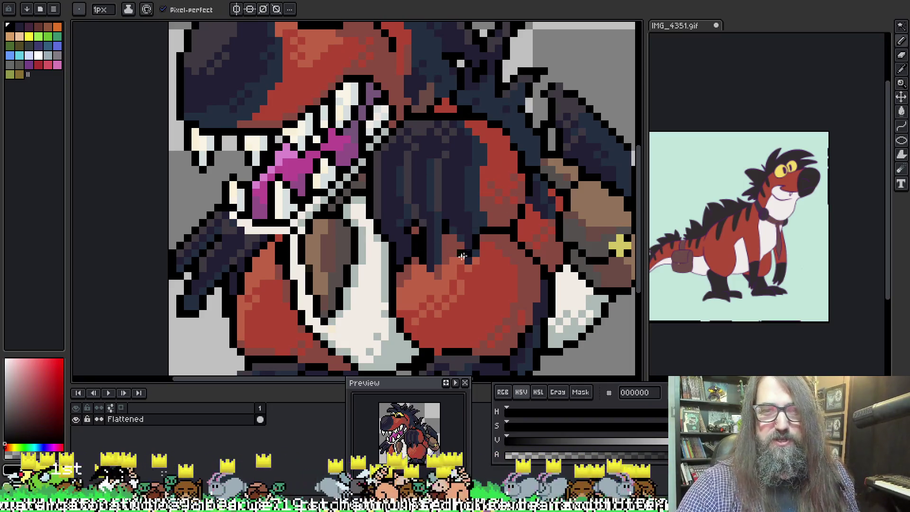
left_click(442, 244, "alt")
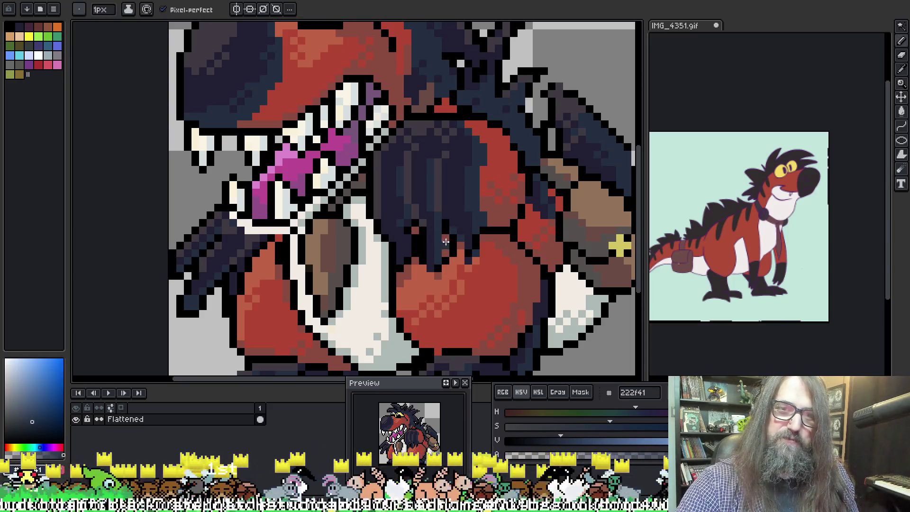
left_click(434, 230, "alt")
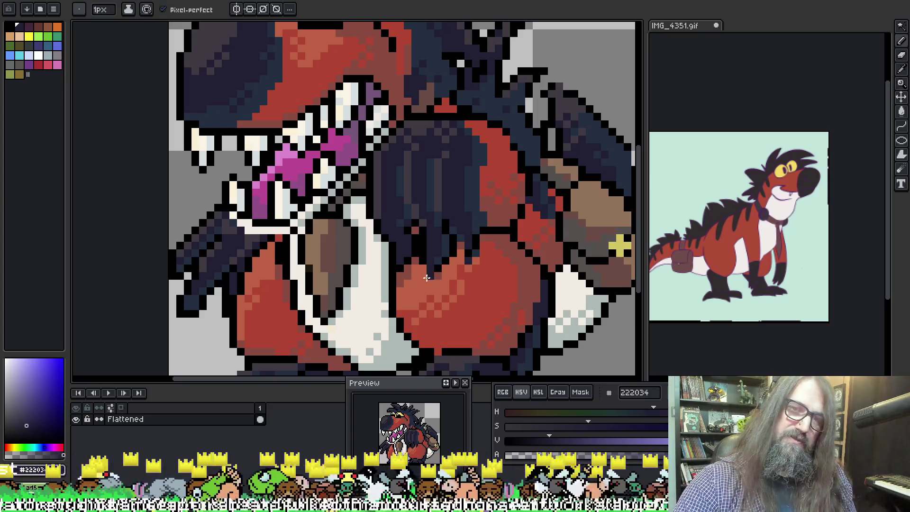
left_click(437, 263, "alt")
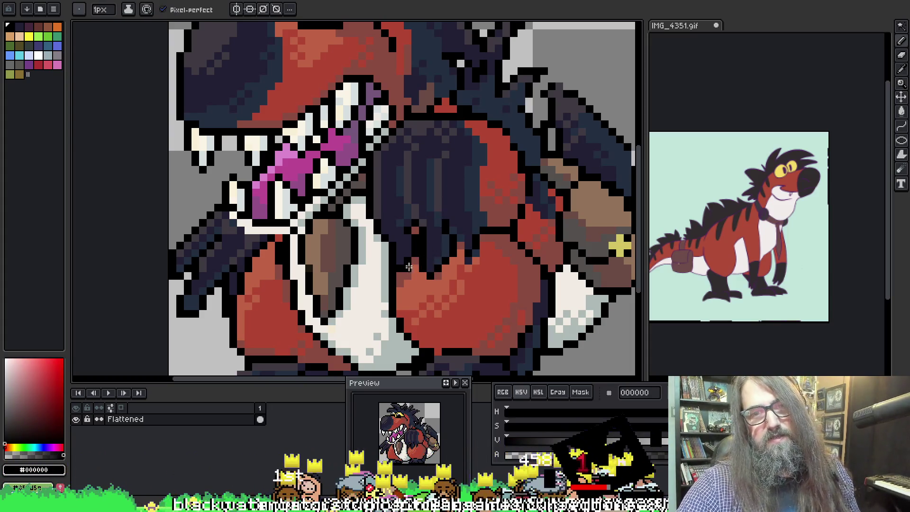
key("alt")
left_click(432, 238, "alt")
left_click(425, 238, "alt")
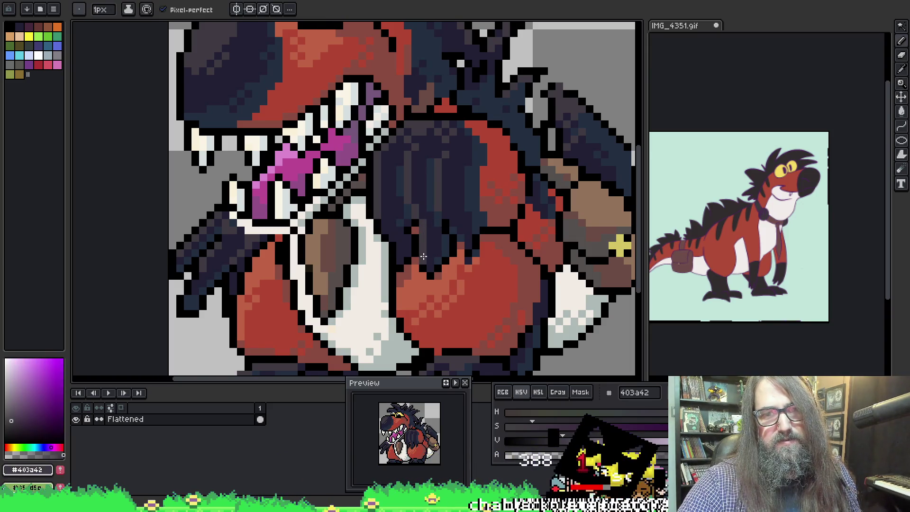
scroll(441, 171, "down", 2)
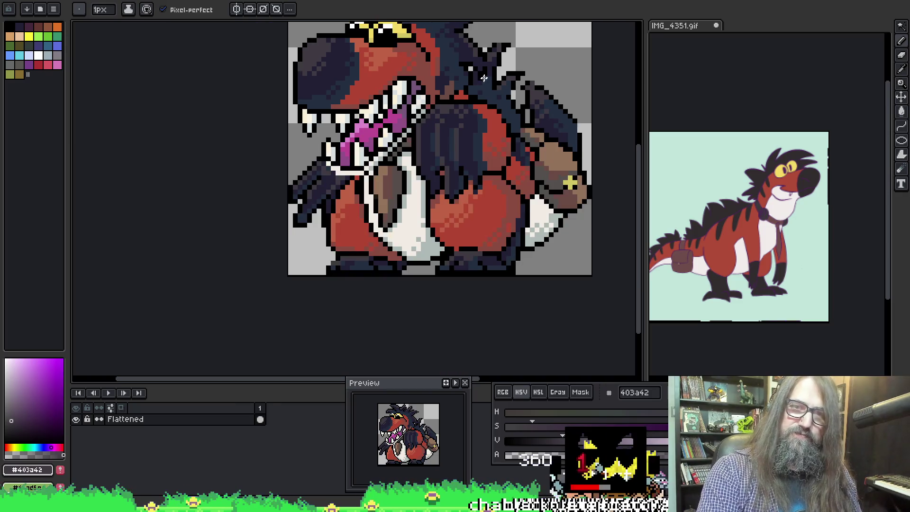
Zoom in on the belly, sample its light grey-blue, then bring the whole sprite into view
left_click_drag(441, 170, 435, 189)
scroll(428, 253, "up", 3)
mouse_move(375, 287)
left_mouse_down()
mouse_move(382, 227)
mouse_move(412, 190)
left_mouse_up()
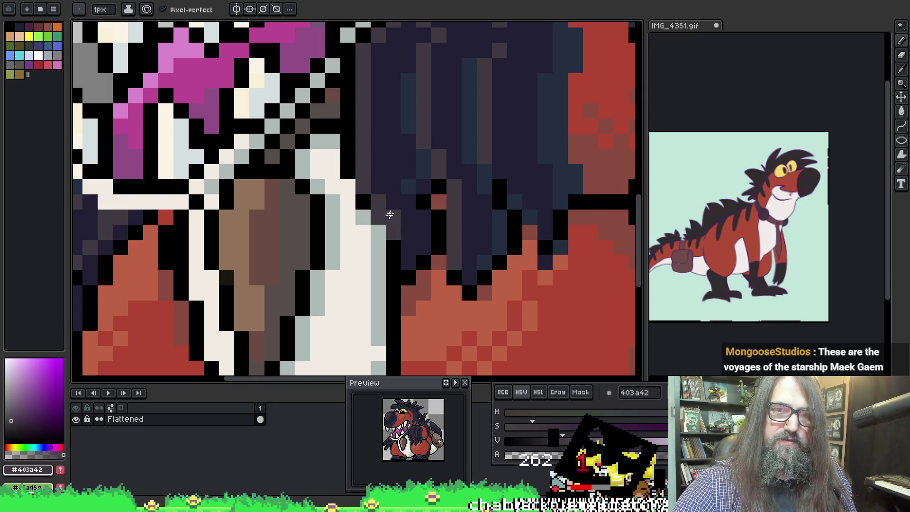
left_click(363, 215, "alt")
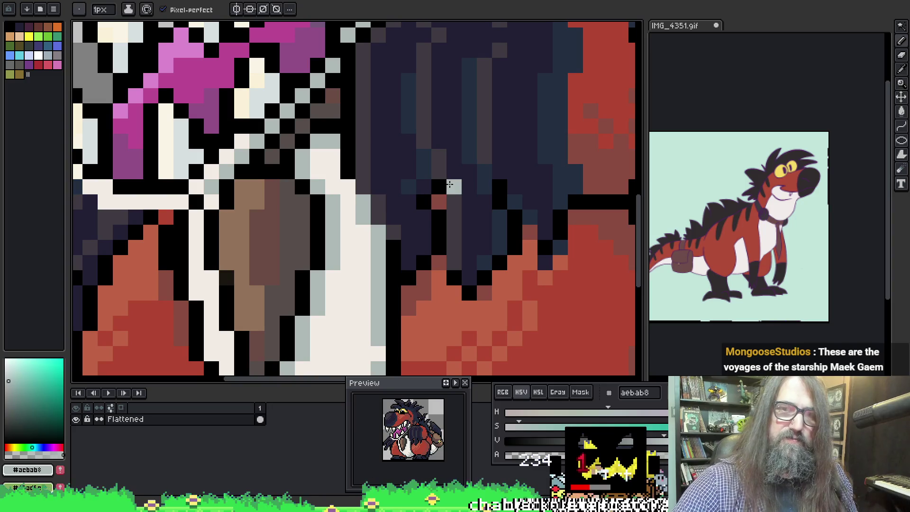
scroll(453, 184, "down", 5)
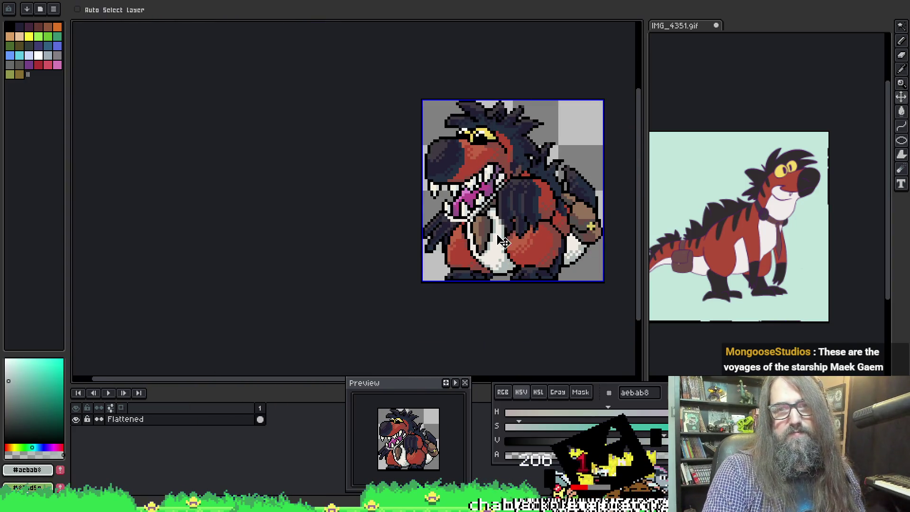
left_click_drag(569, 217, 452, 217)
scroll(451, 217, "up", 4)
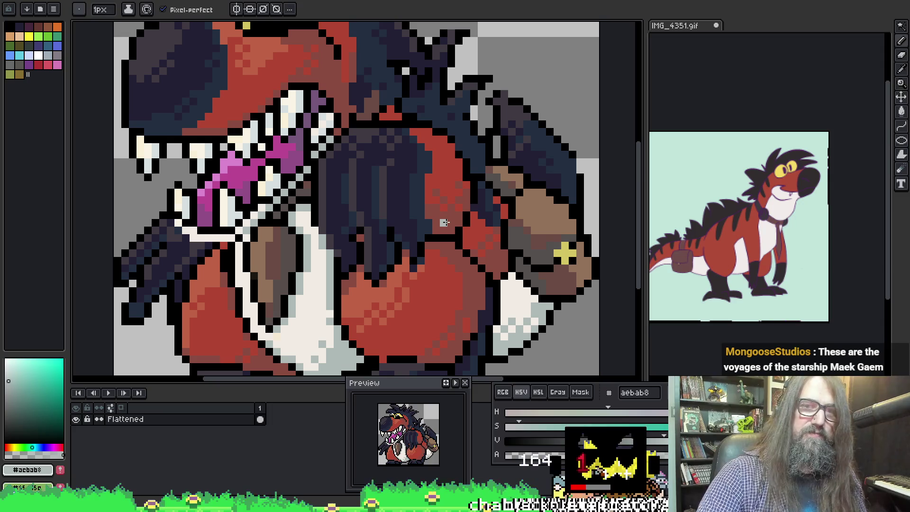
Alternately sample 403a42 and 222034 from the arm, ending on navy 222034
left_click(360, 233, "alt")
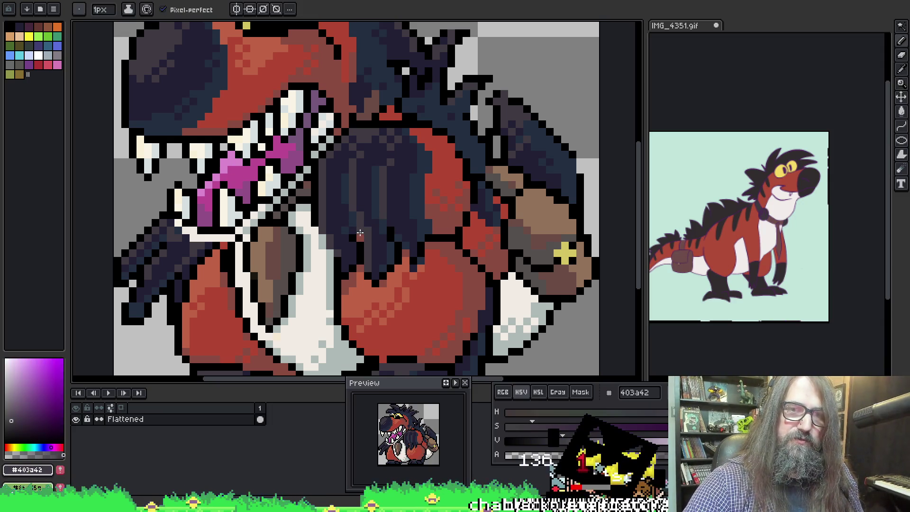
left_click(365, 239, "alt")
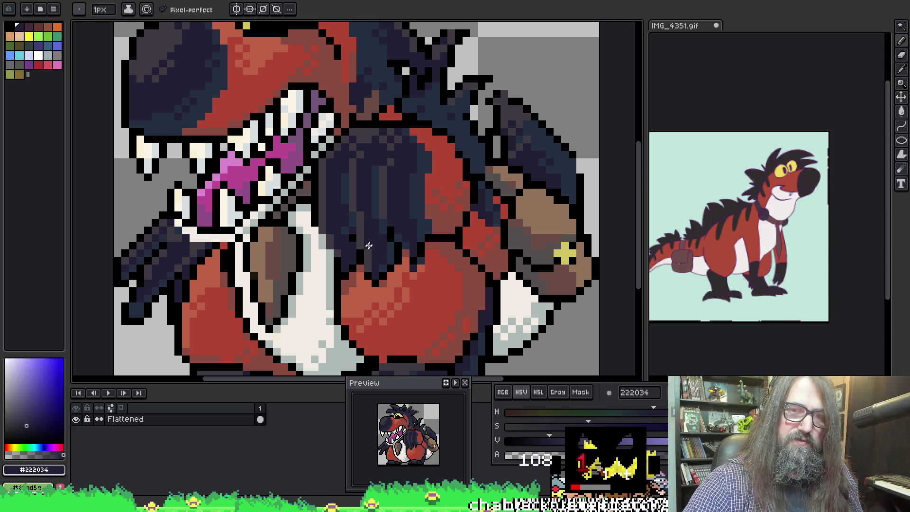
left_click(385, 204, "alt")
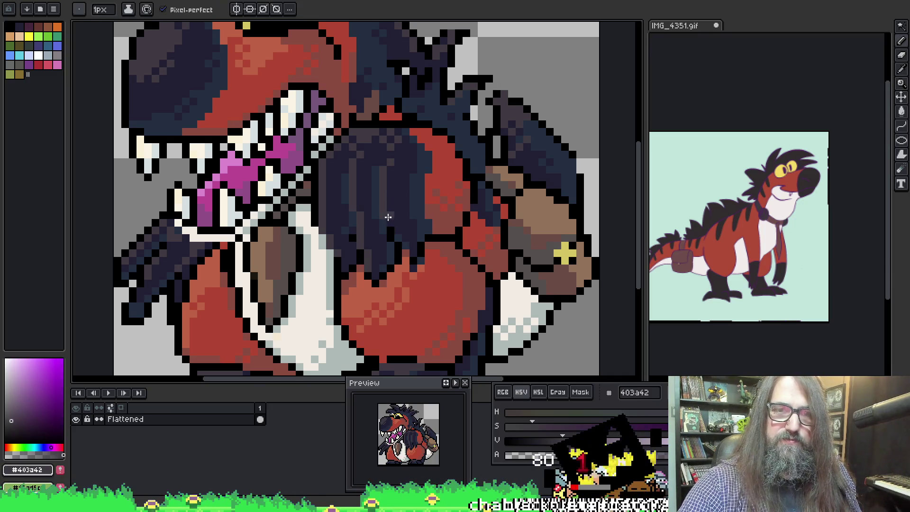
left_click(393, 219, "alt")
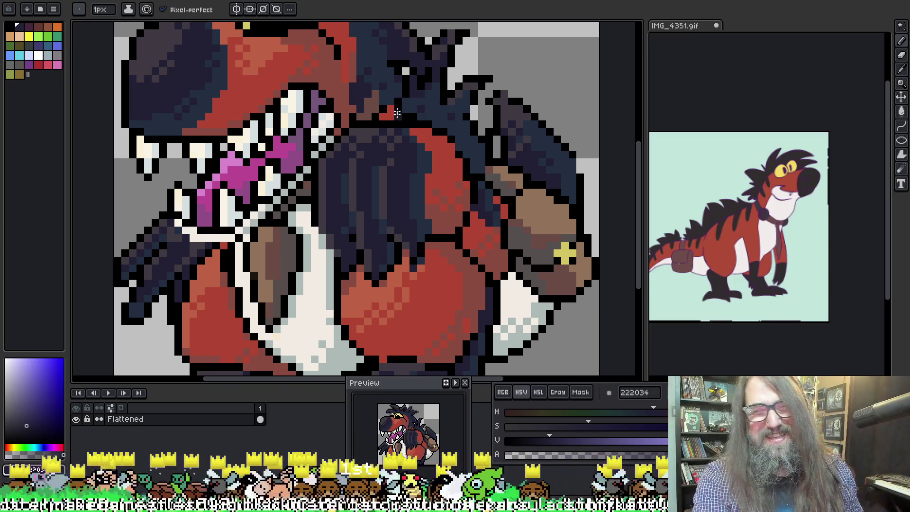
scroll(397, 116, "down", 1)
scroll(460, 192, "up", 1)
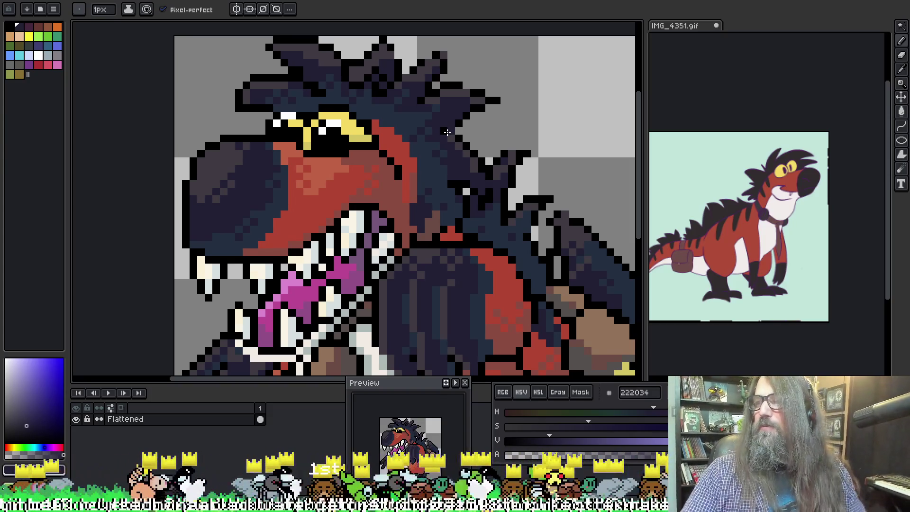
scroll(486, 227, "down", 2)
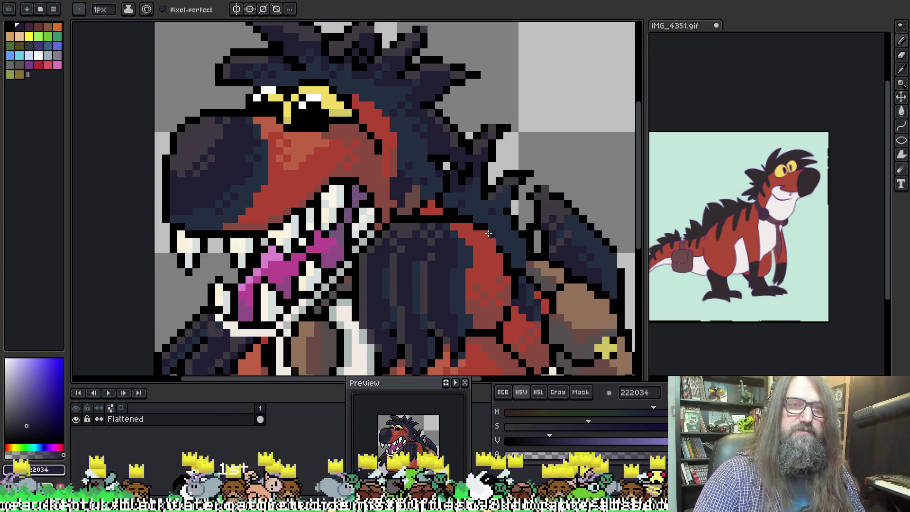
scroll(489, 233, "down", 3)
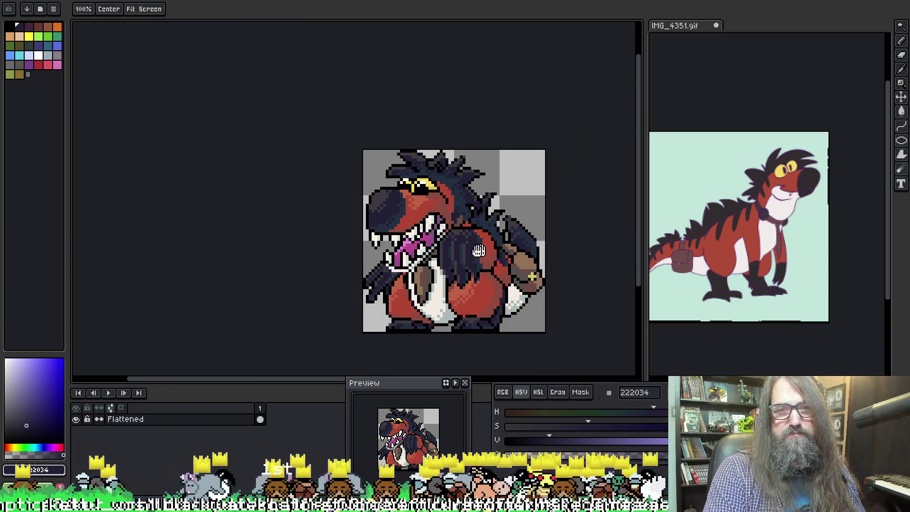
scroll(482, 251, "up", 2)
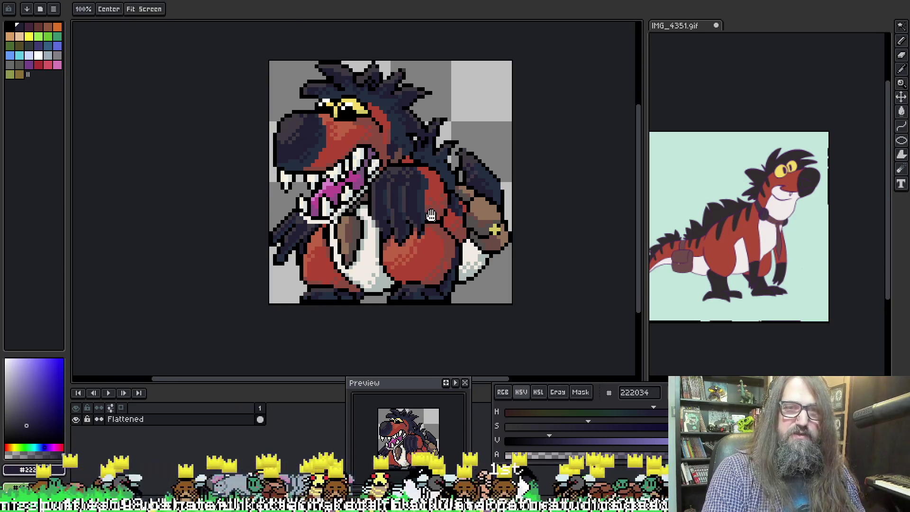
left_click_drag(431, 218, 409, 258)
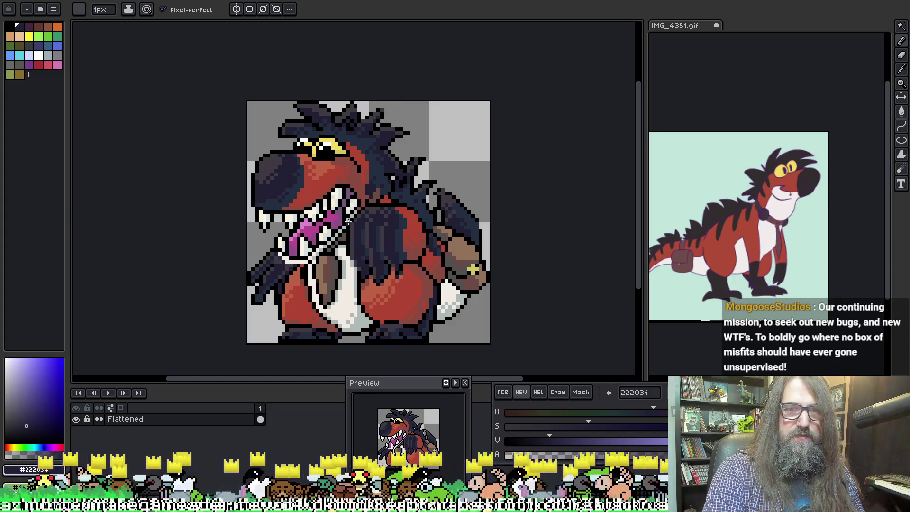
Sample 8a4b41, black and b14633 around the neck, settling on black 000000
scroll(348, 221, "up", 1)
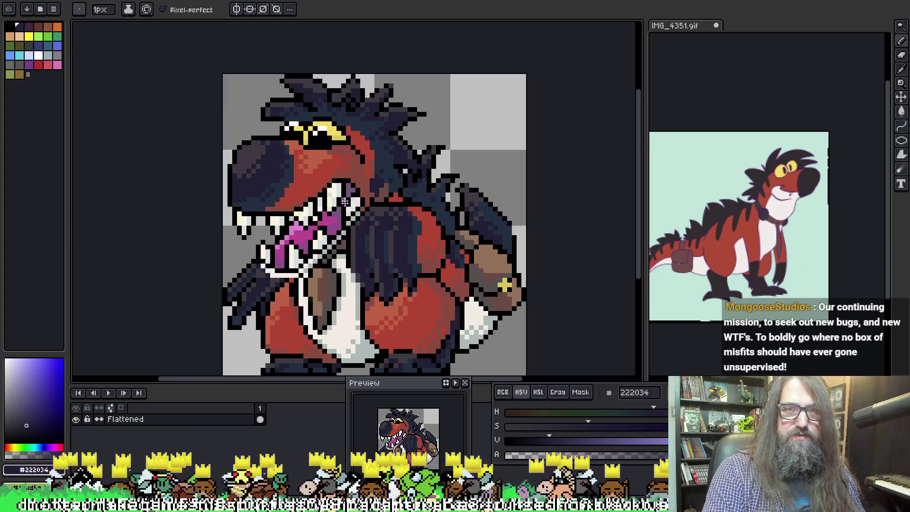
left_click(365, 162, "alt")
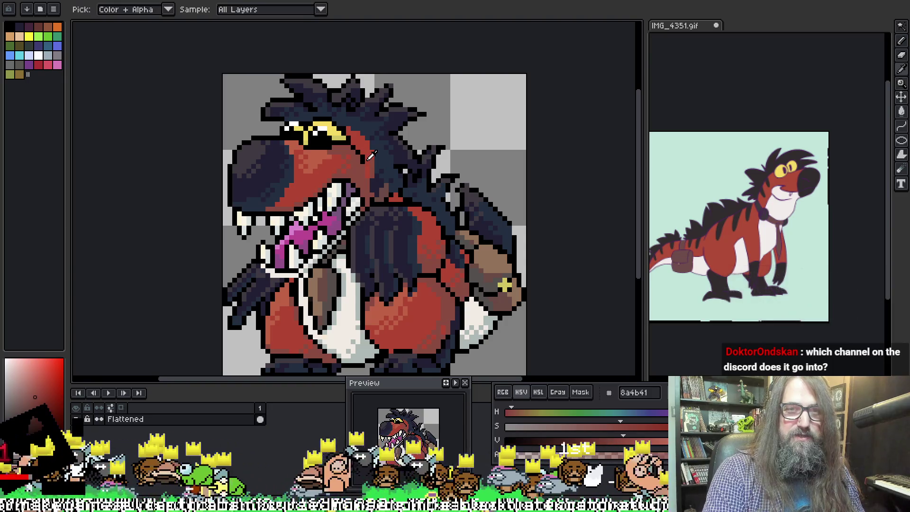
left_click(360, 162, "alt")
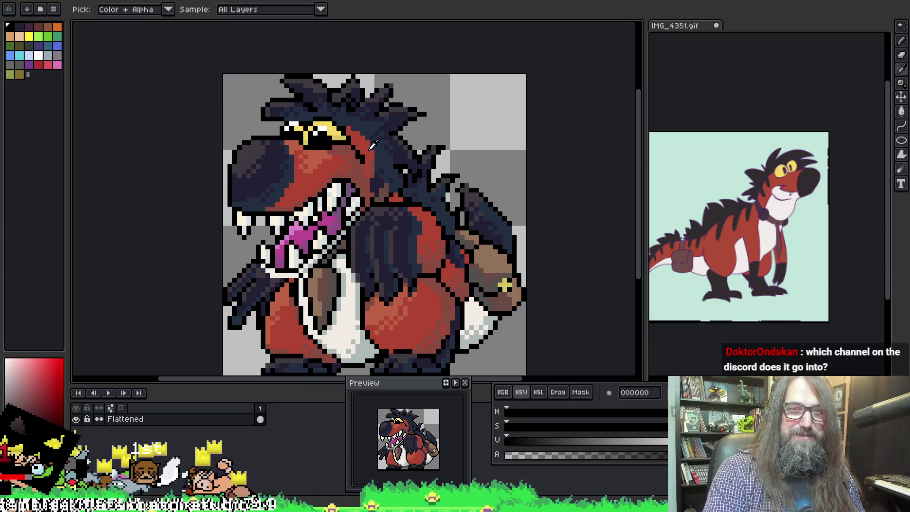
left_click(361, 157, "alt")
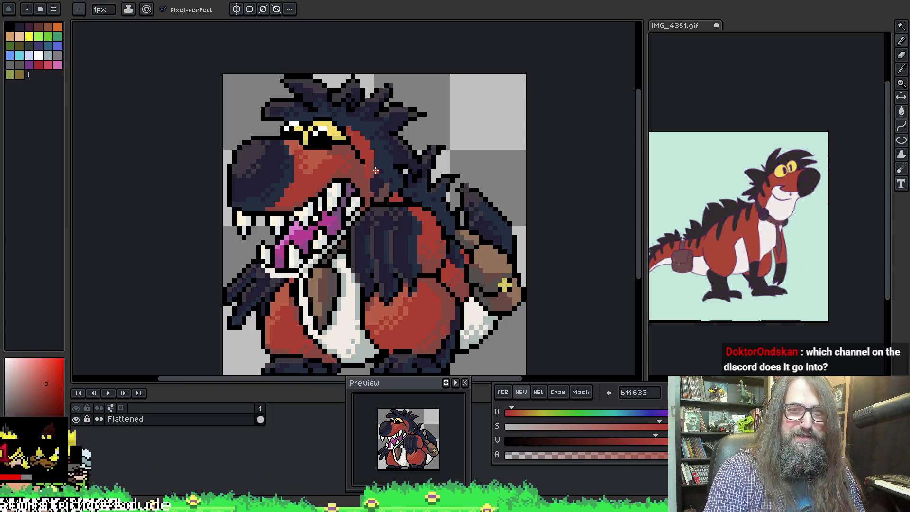
scroll(364, 158, "up", 1)
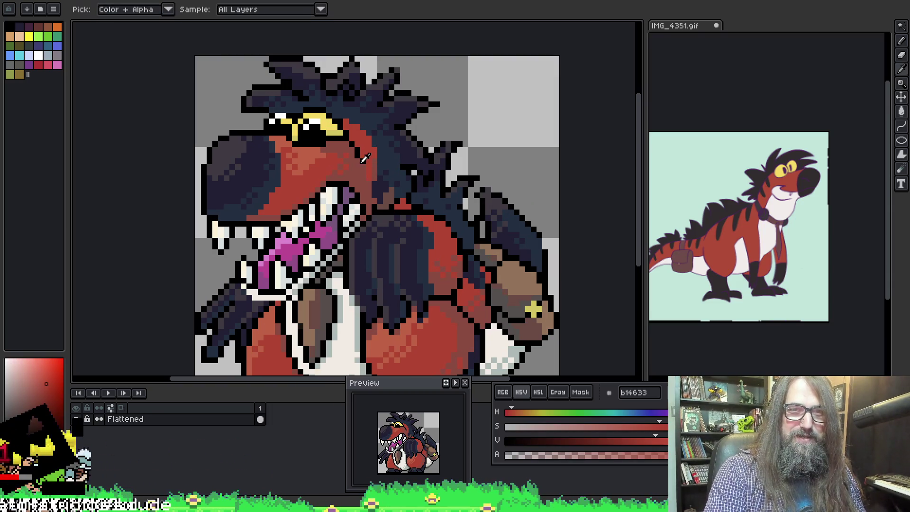
left_click(363, 162, "alt")
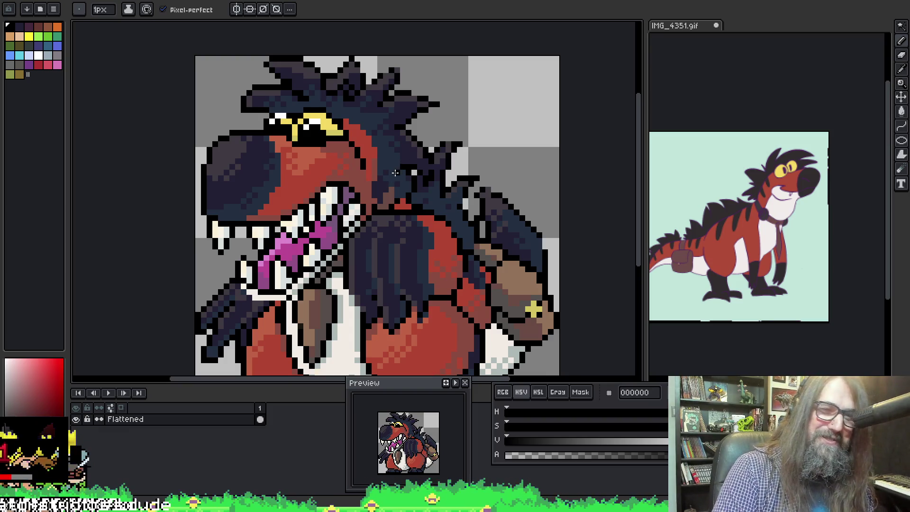
left_click_drag(408, 162, 375, 174)
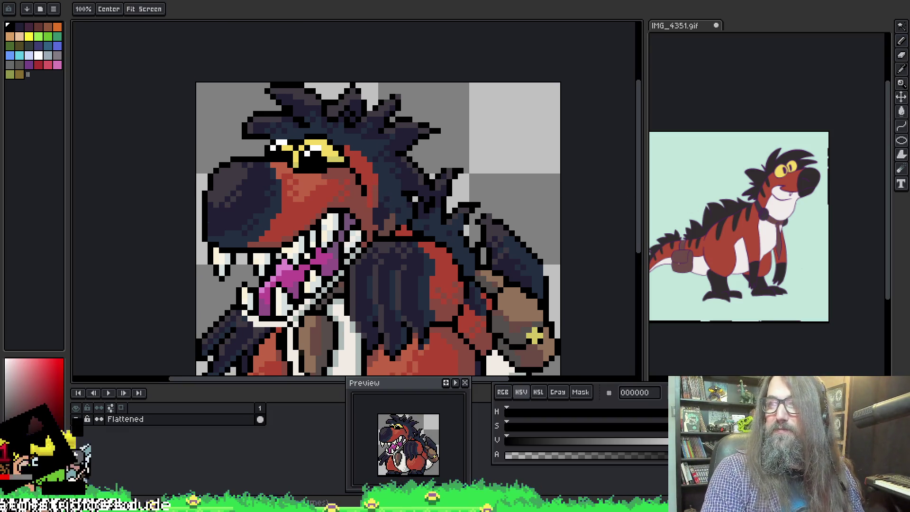
key("space")
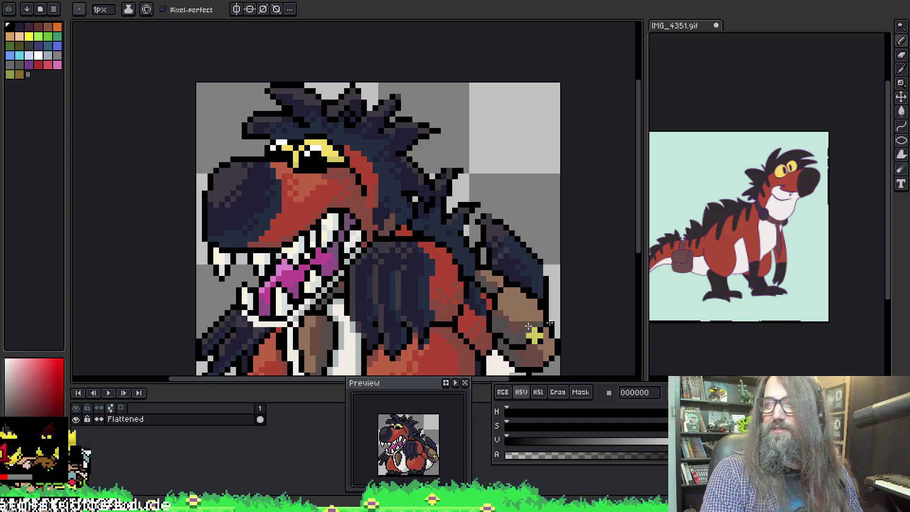
mouse_move(375, 293)
left_mouse_down()
mouse_move(310, 222)
mouse_move(358, 232)
left_mouse_up()
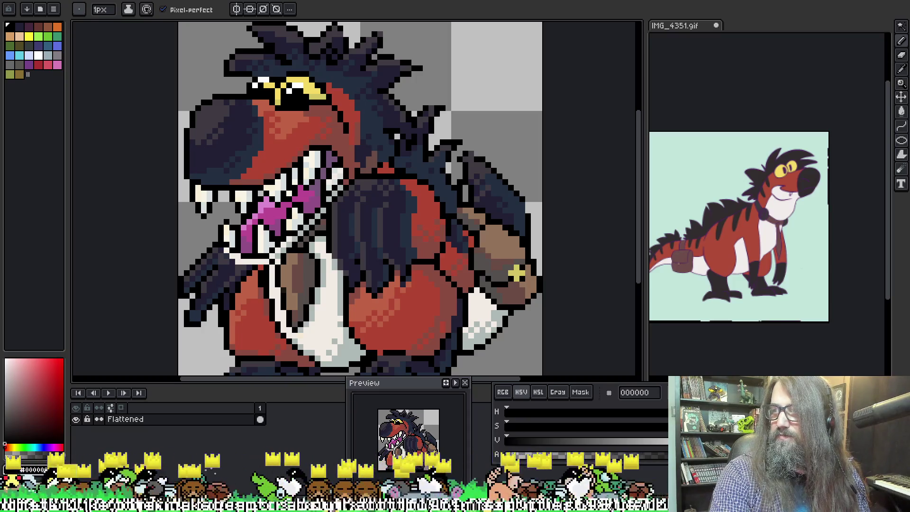
Switch from Aseprite to the Discord window
key("alt+Tab")
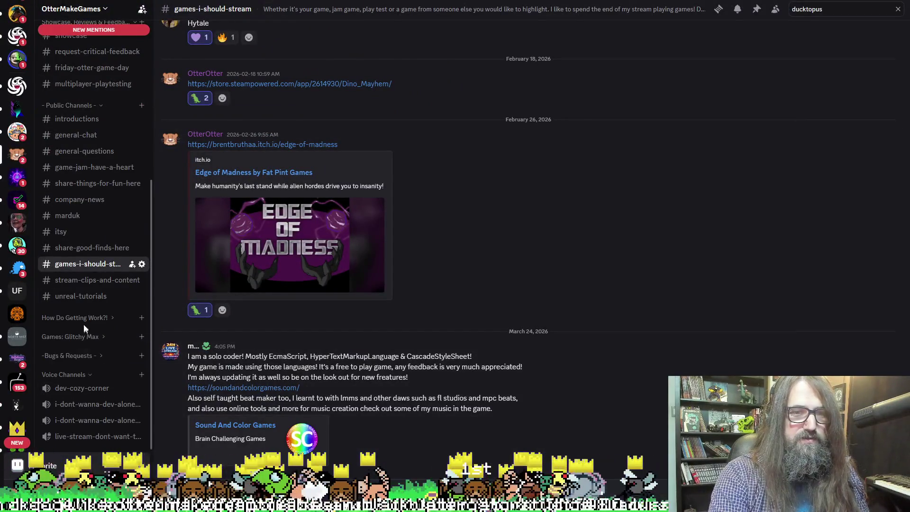
Browse the showcase and request-critical-feedback channels, then return to Aseprite zoomed out
scroll(66, 332, "up", 5)
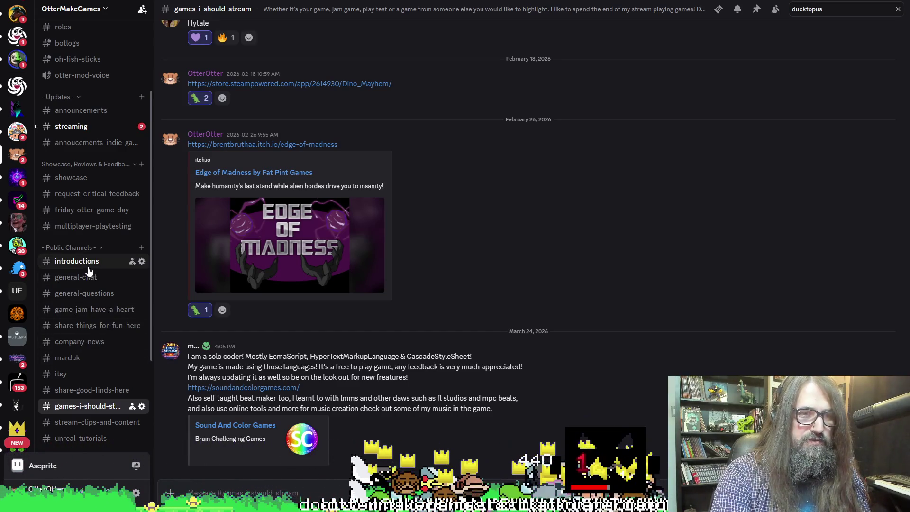
mouse_move(83, 291)
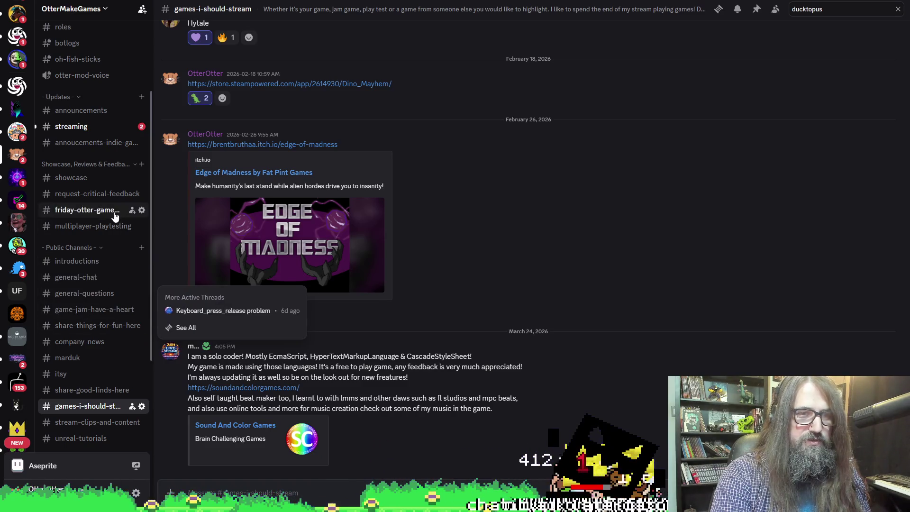
left_click(71, 178)
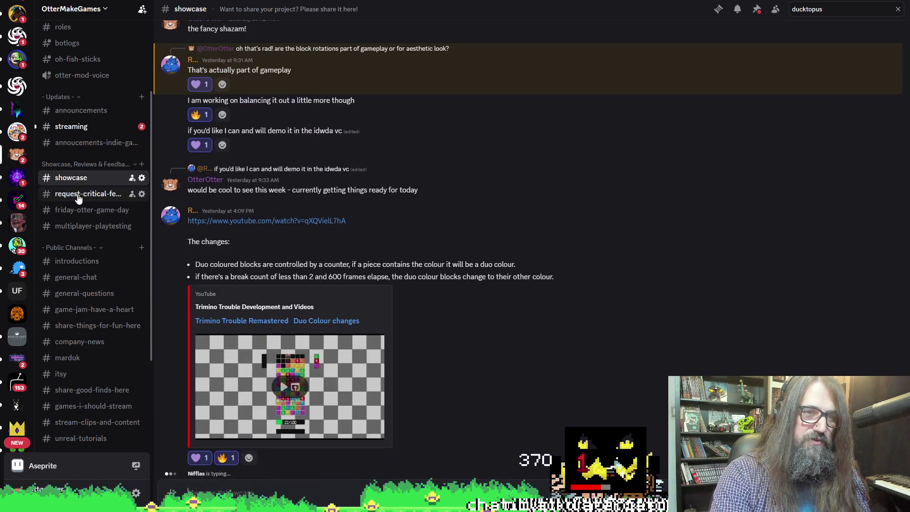
left_click(69, 196)
key("alt+Tab")
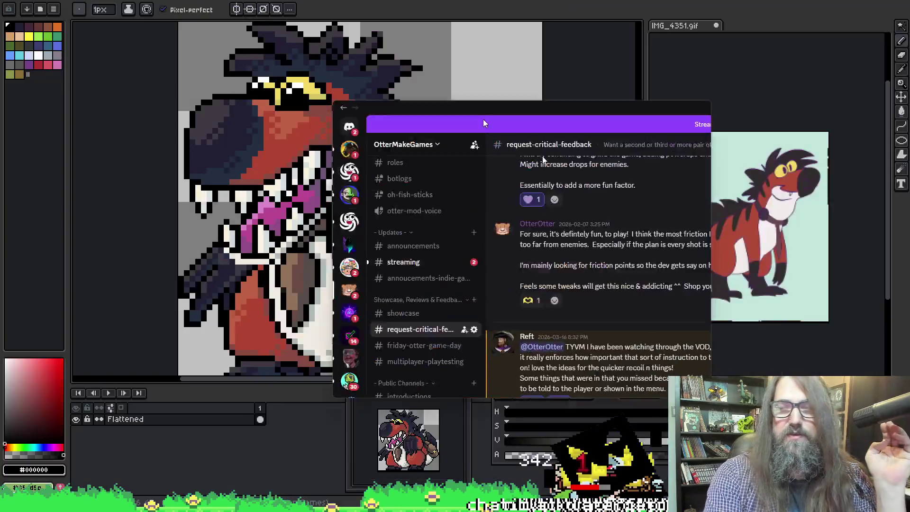
key("minus")
key("minus")
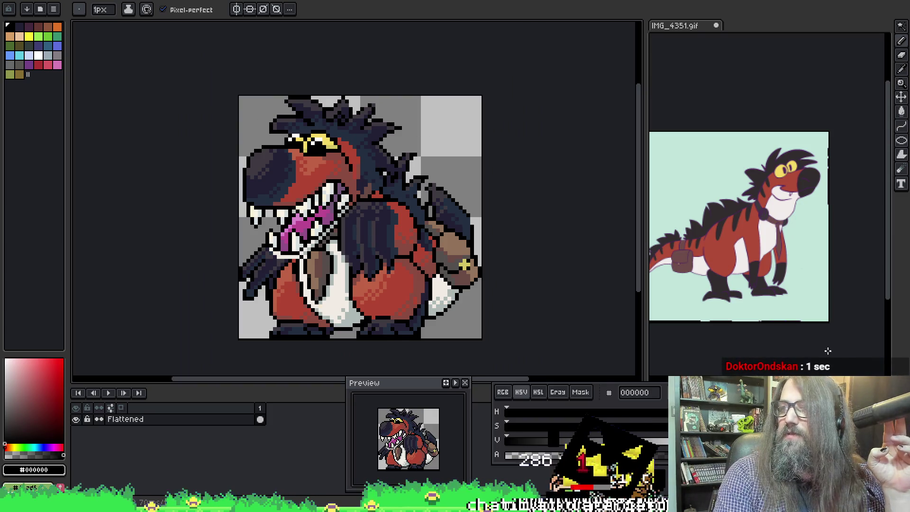
Zoom in on the head and sample #8a4b41, then the brighter body red #b14633
left_click_drag(490, 146, 458, 126)
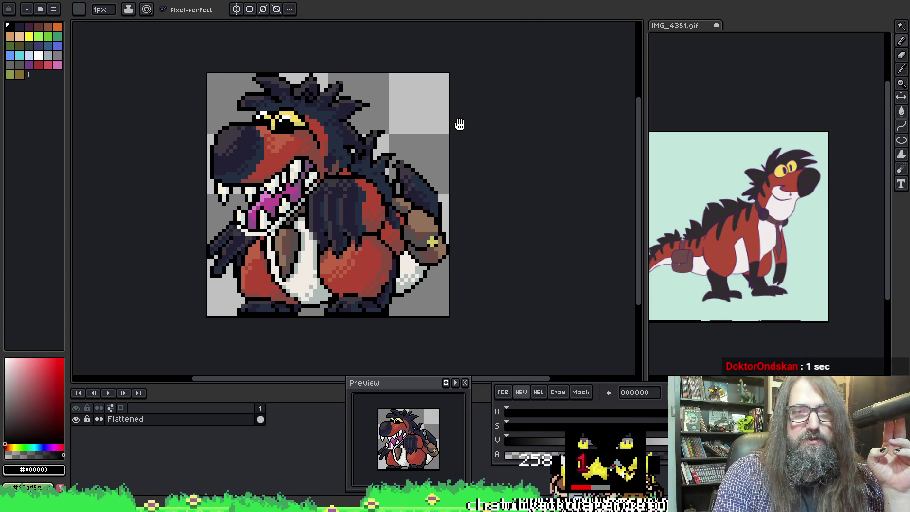
scroll(322, 127, "up", 1)
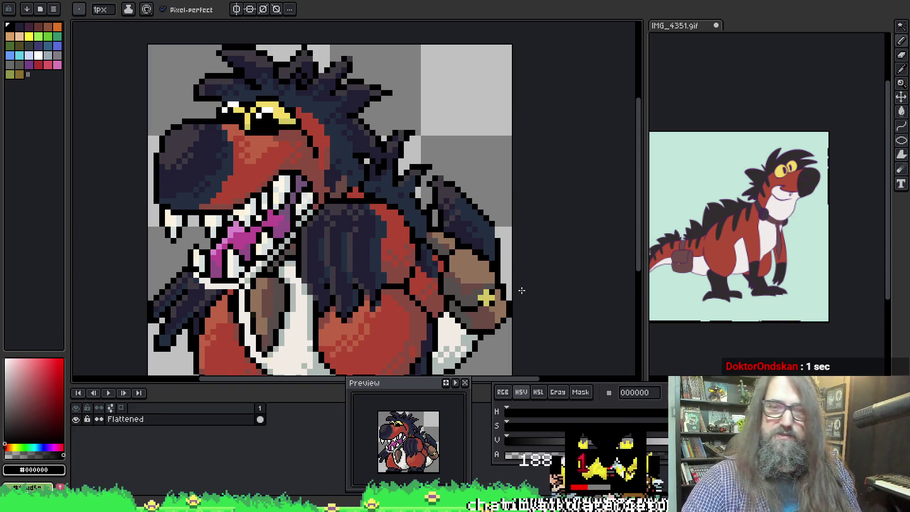
left_click(313, 134, "alt")
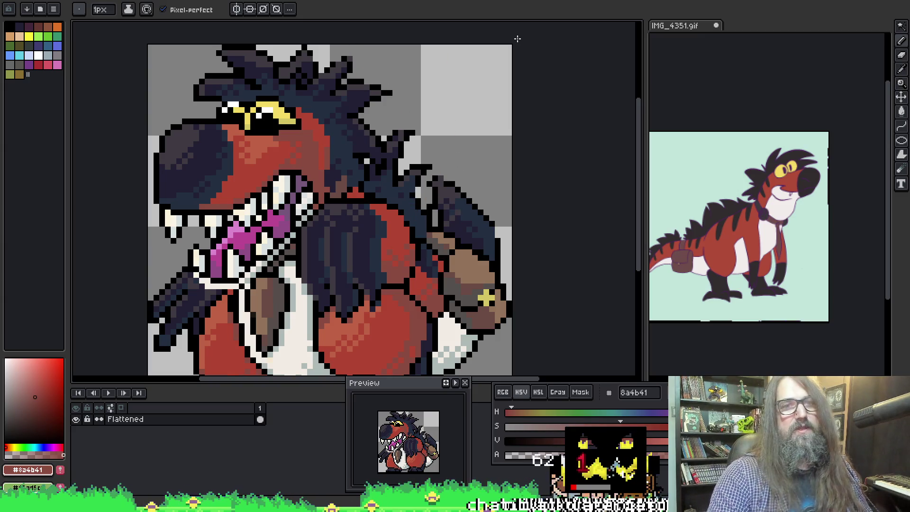
left_click(309, 130, "alt")
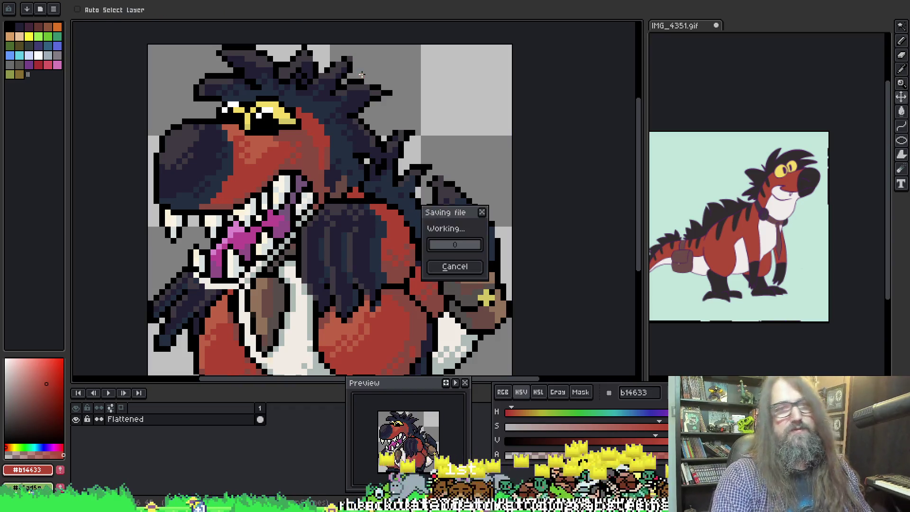
Eyedrop the outline black #000000 from the sprite as the drawing colour
scroll(390, 91, "down", 2)
left_click_drag(390, 91, 366, 139)
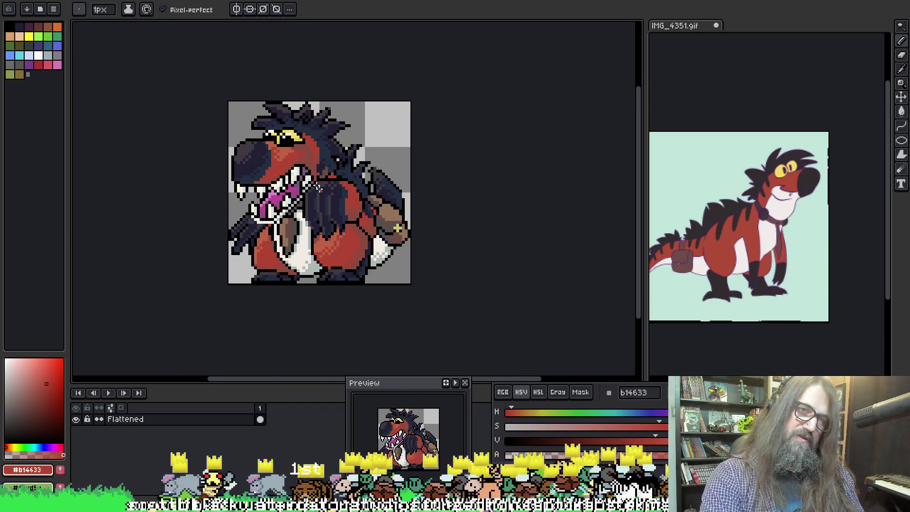
scroll(386, 201, "up", 2)
key("alt")
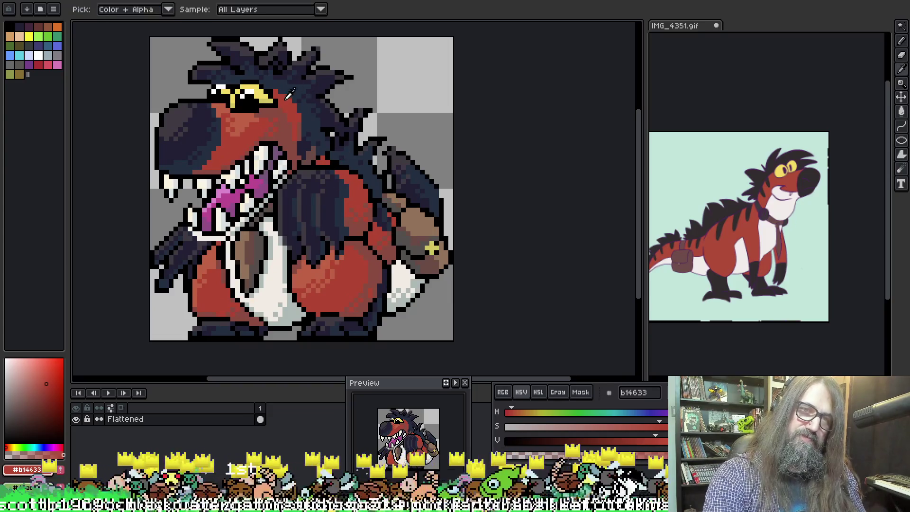
left_click(277, 102, "alt")
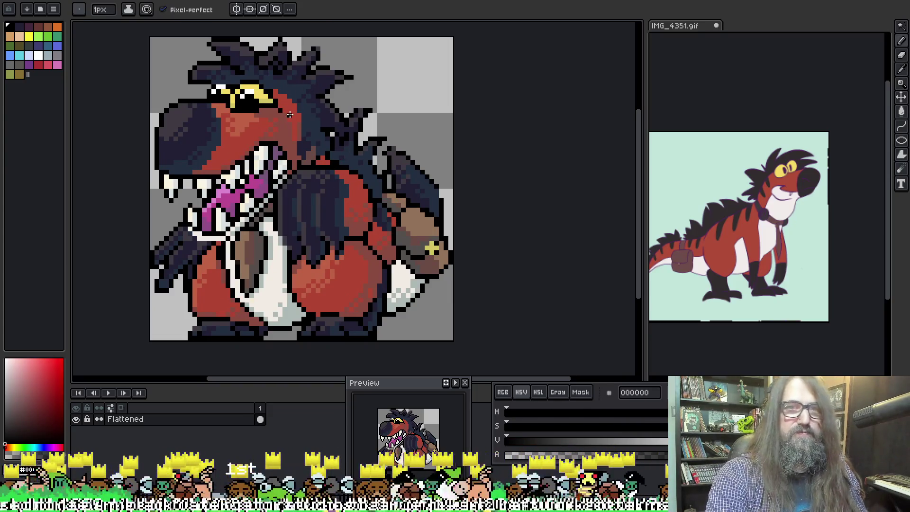
scroll(369, 138, "down", 2)
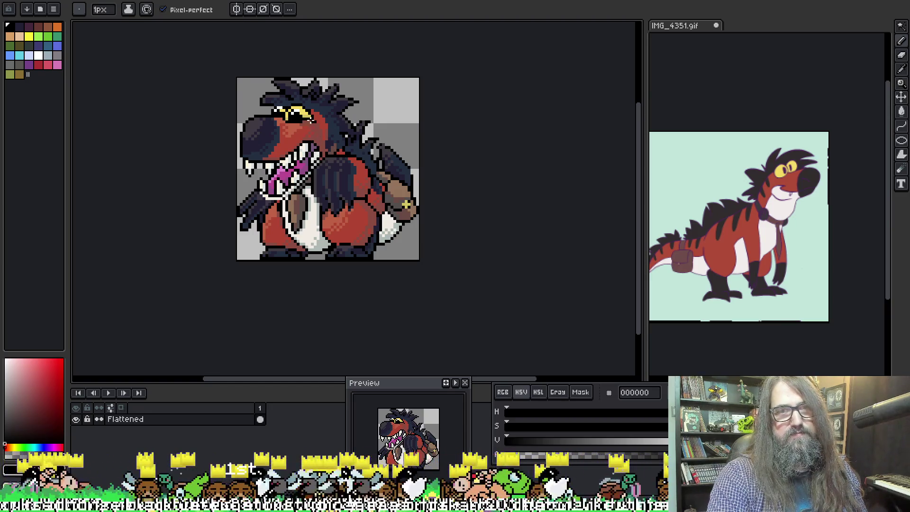
scroll(300, 89, "up", 3)
key("alt")
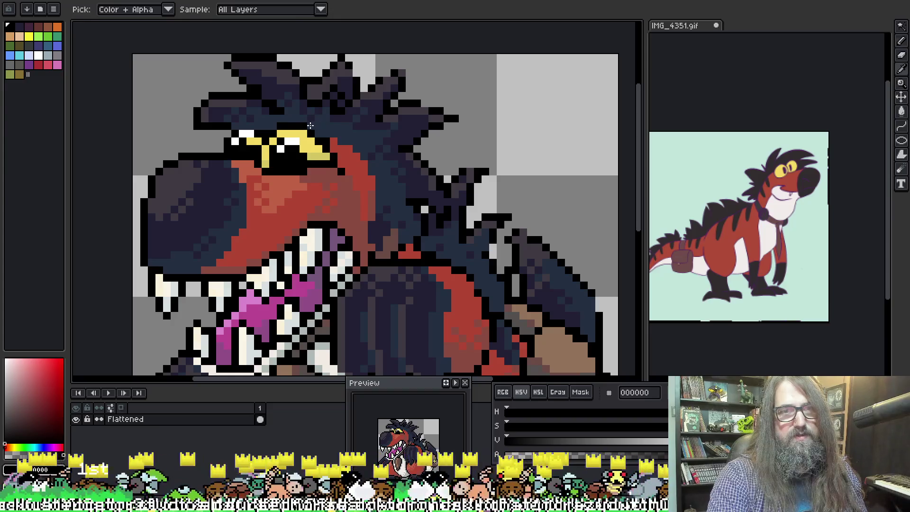
Retouch the eye, alternating between eye yellow f4da63 and the surrounding black
left_click(308, 135, "alt")
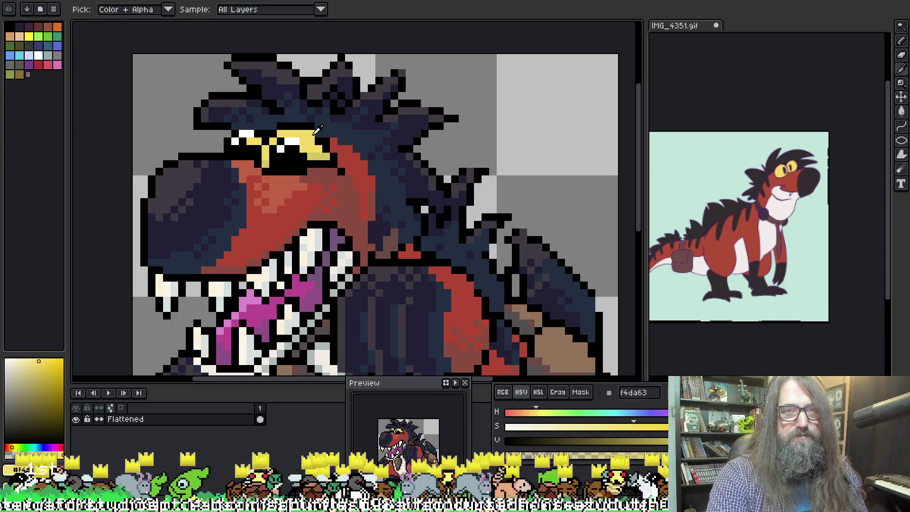
left_click(317, 134, "alt")
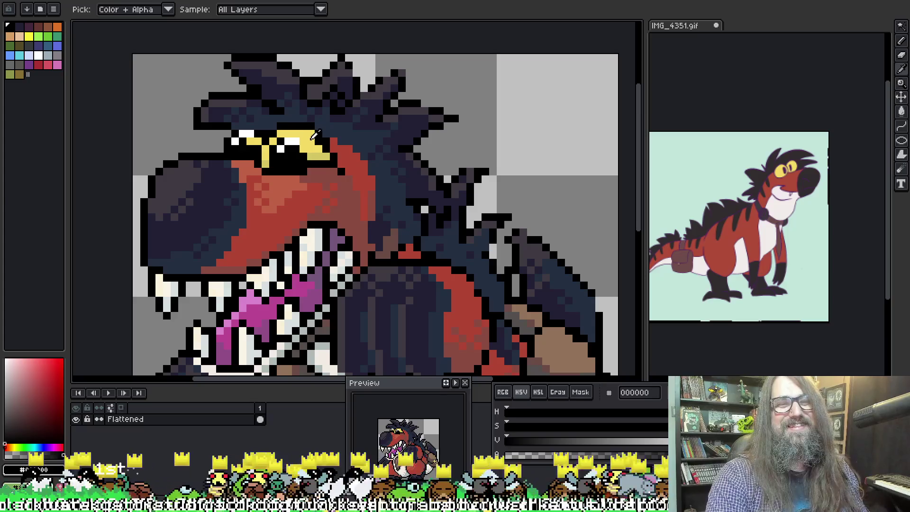
left_click(317, 142, "alt")
scroll(349, 157, "down", 1)
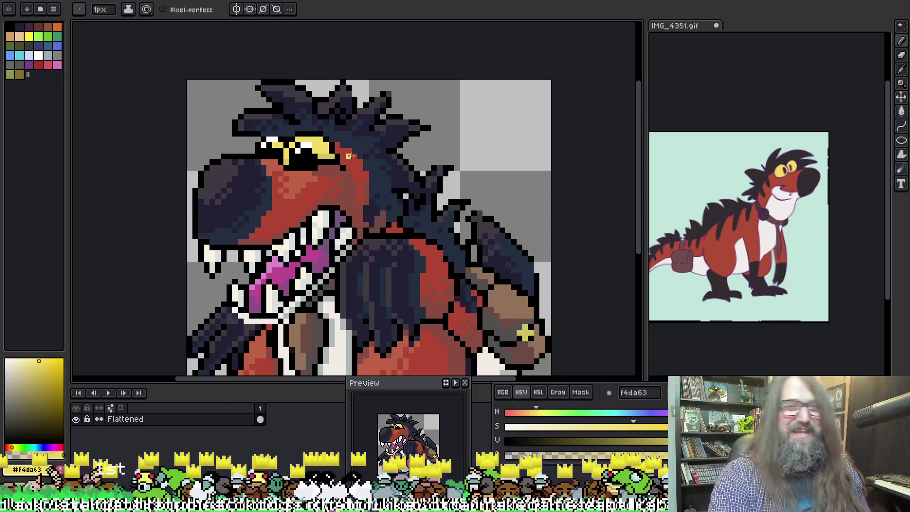
scroll(383, 113, "down", 1)
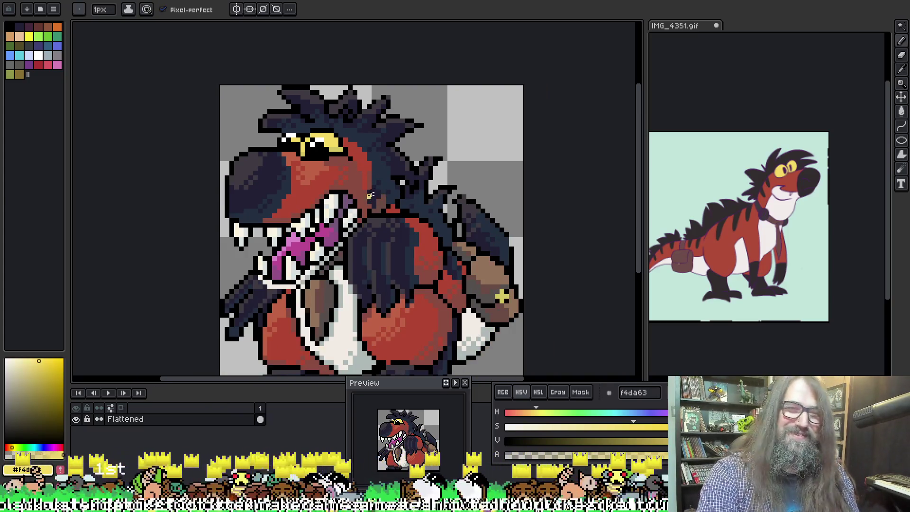
scroll(355, 138, "up", 1)
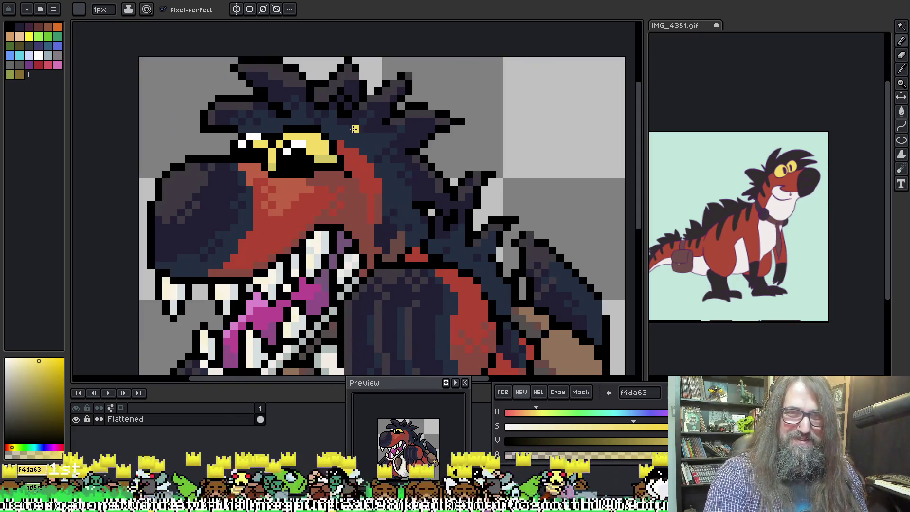
left_click(339, 150, "alt")
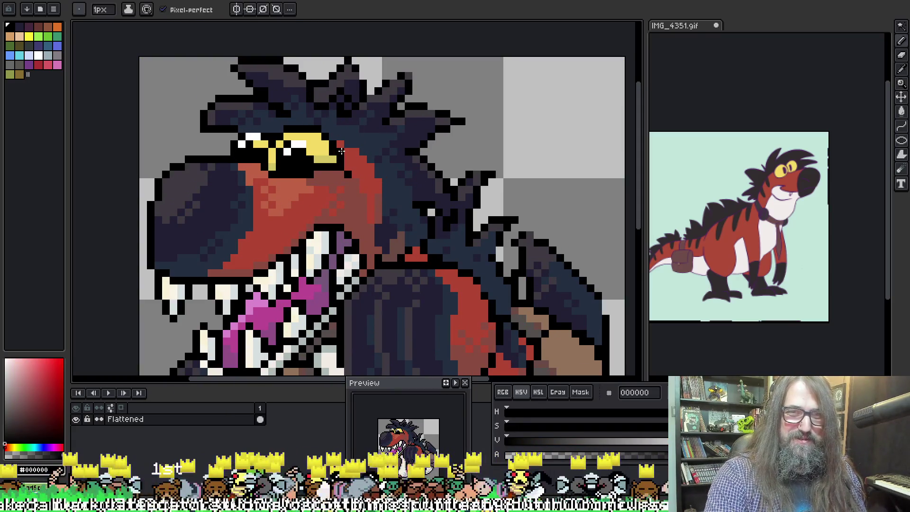
left_click(339, 159, "alt")
Refine the black edge beside the eye and its yellow fill at close zoom
scroll(339, 161, "down", 2)
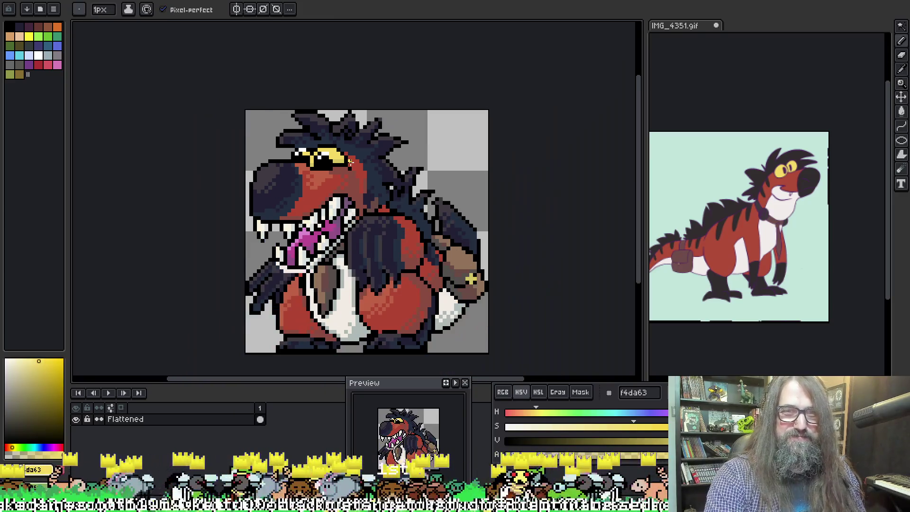
scroll(343, 153, "up", 2)
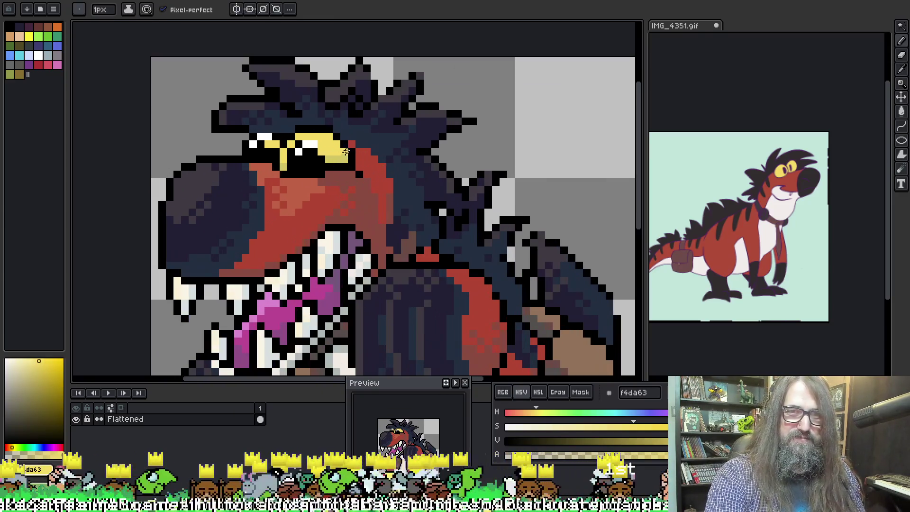
scroll(341, 156, "down", 2)
scroll(340, 148, "up", 2)
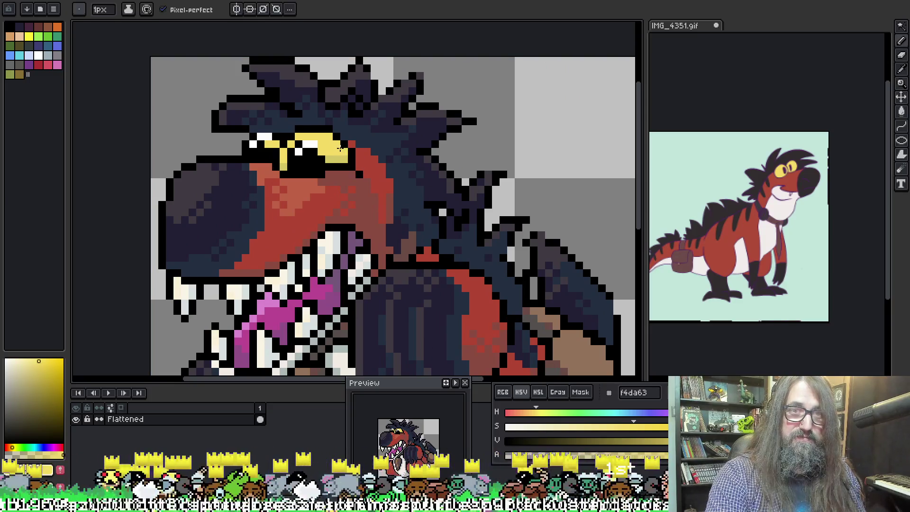
scroll(345, 153, "down", 2)
scroll(341, 155, "up", 2)
scroll(335, 152, "down", 2)
scroll(354, 152, "up", 2)
left_click(353, 152, "alt")
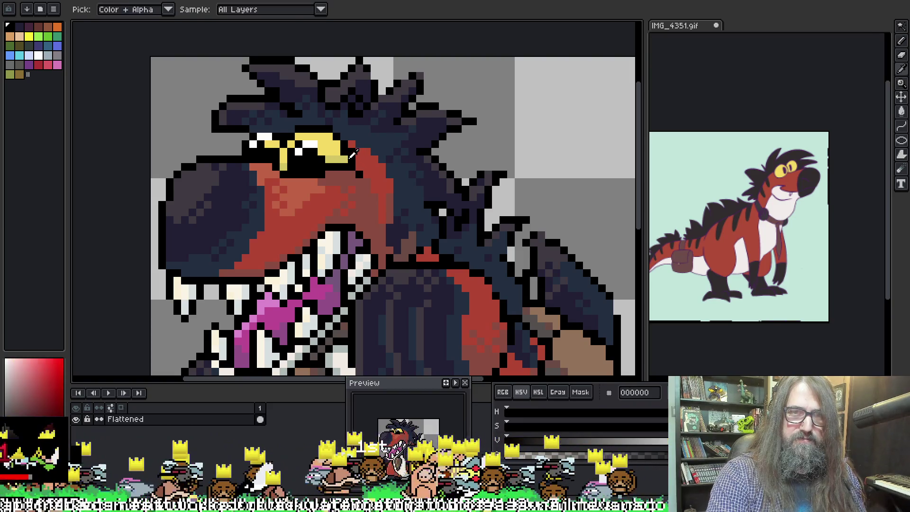
left_click(338, 152, "alt")
scroll(355, 151, "down", 2)
scroll(353, 148, "up", 2)
Sample body red b14633, finish the eye, and end with yellow f4da63 selected
left_click(353, 147, "alt")
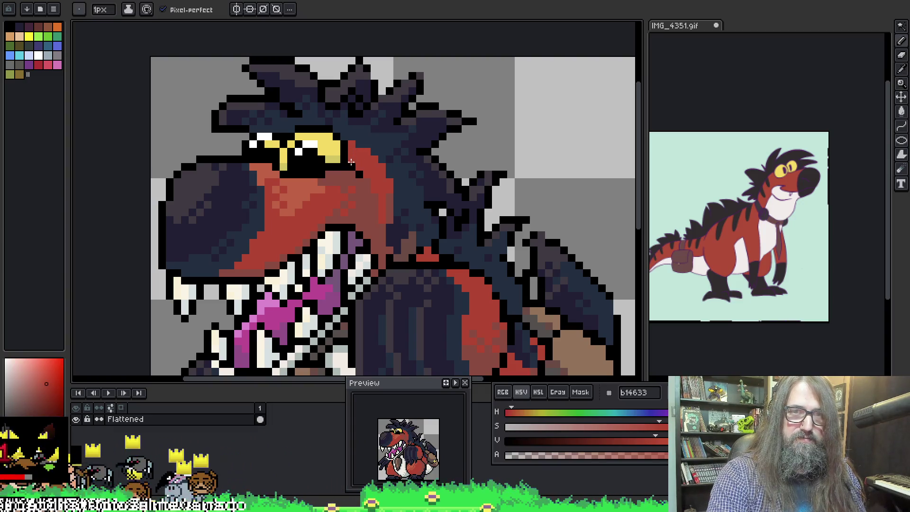
scroll(377, 150, "down", 2)
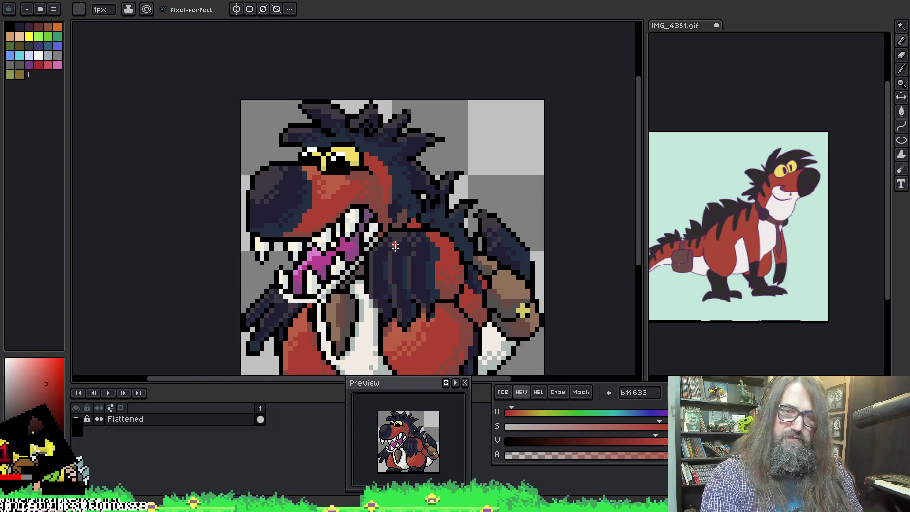
key("ctrl")
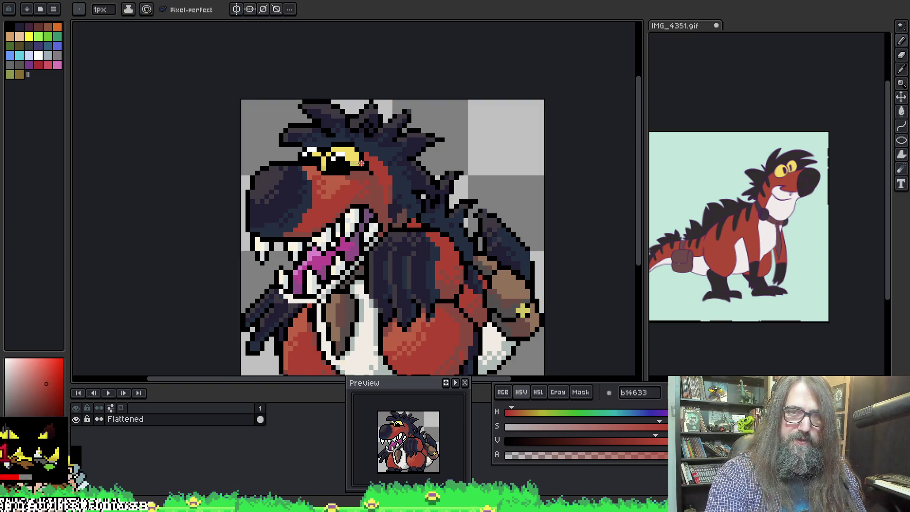
scroll(365, 163, "up", 2)
left_click(356, 155, "alt")
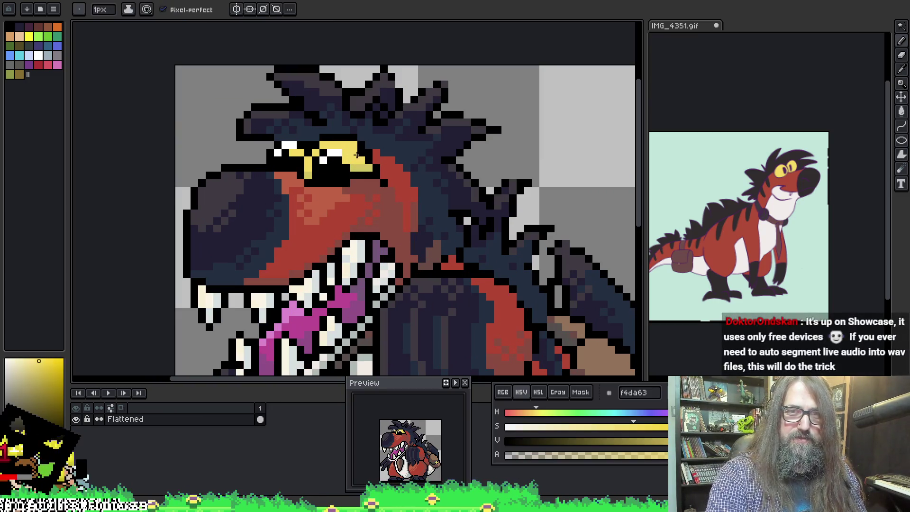
left_click(371, 153, "alt")
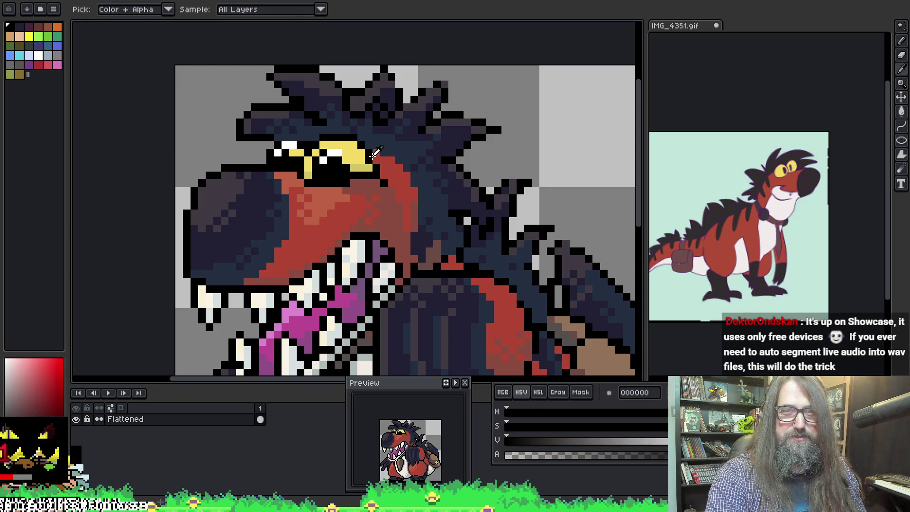
left_click(359, 158, "alt")
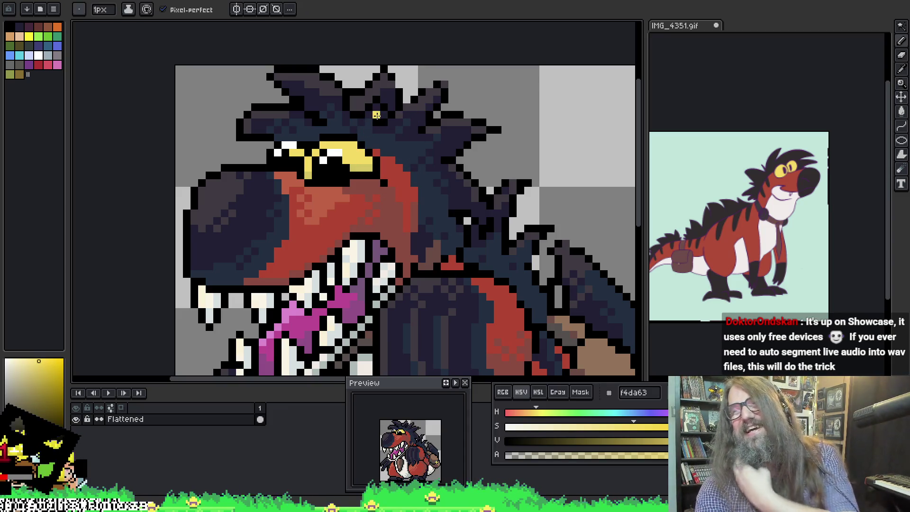
scroll(422, 228, "down", 2)
mouse_move(423, 239)
left_mouse_down()
mouse_move(411, 222)
mouse_move(360, 209)
left_mouse_up()
scroll(370, 208, "down", 4)
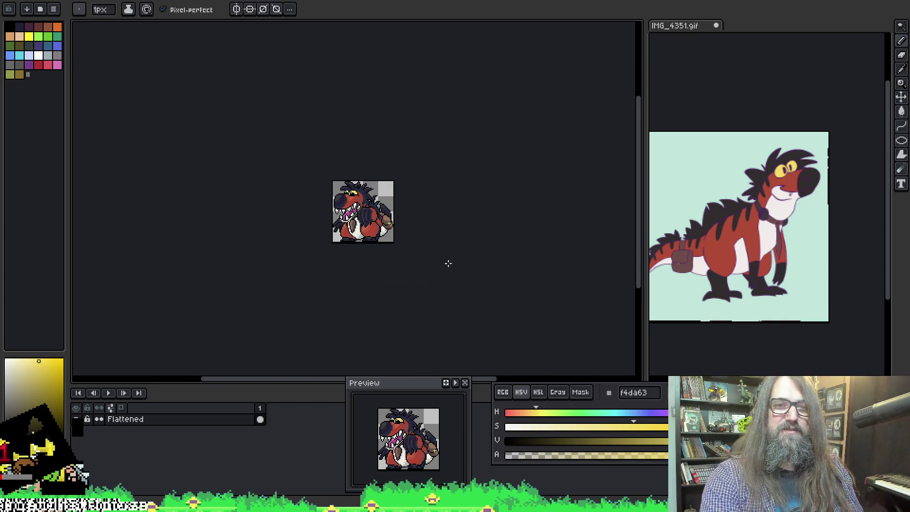
Paint a black pixel on the dark arm, then switch to Discord
scroll(378, 240, "up", 2)
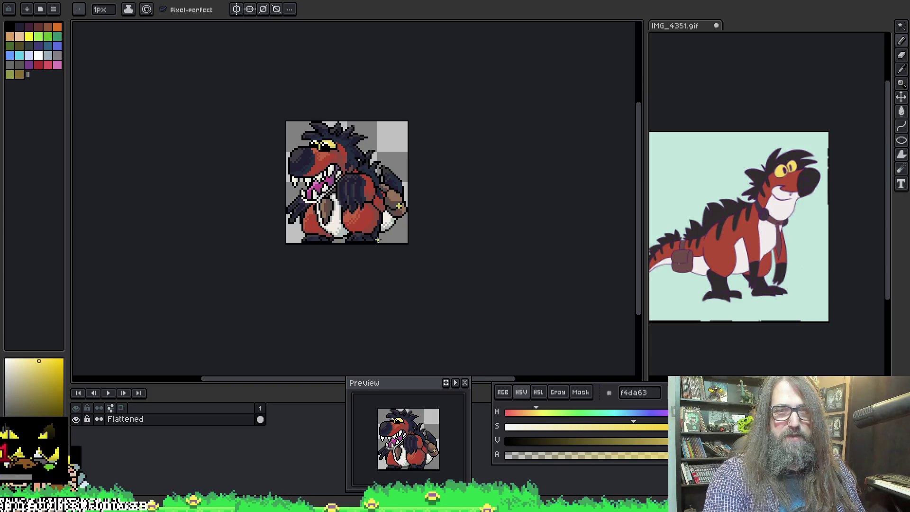
mouse_move(398, 205)
left_mouse_down()
mouse_move(402, 241)
mouse_move(341, 241)
left_mouse_up()
scroll(402, 241, "up", 3)
scroll(301, 288, "up", 4)
key("alt")
left_click(159, 271, "alt")
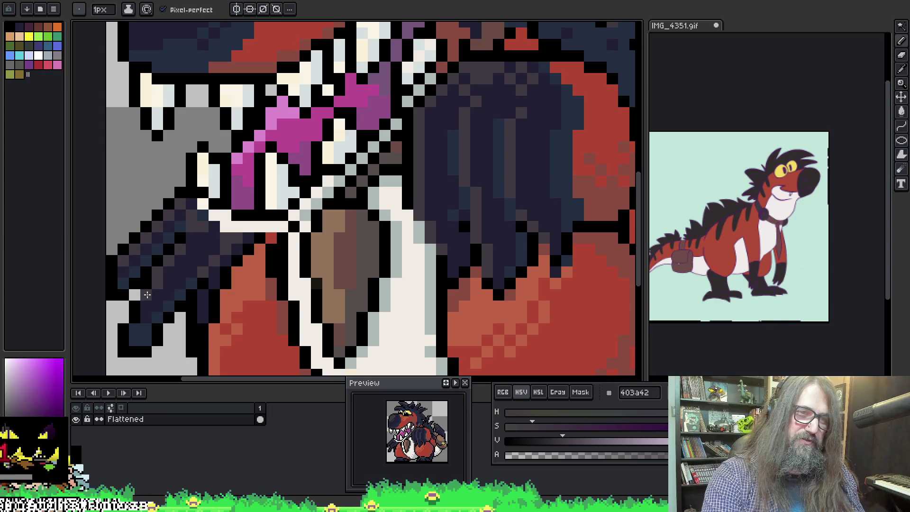
left_click(154, 289, "alt")
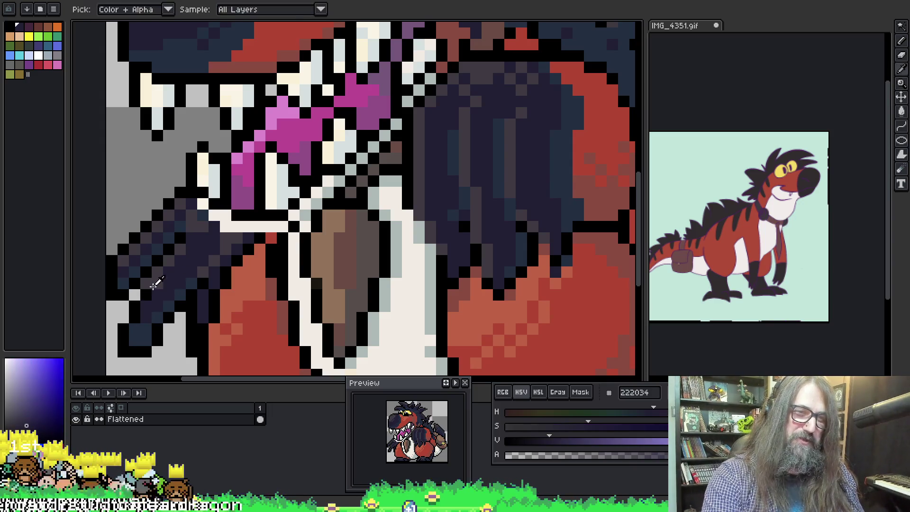
left_click(168, 294, "alt")
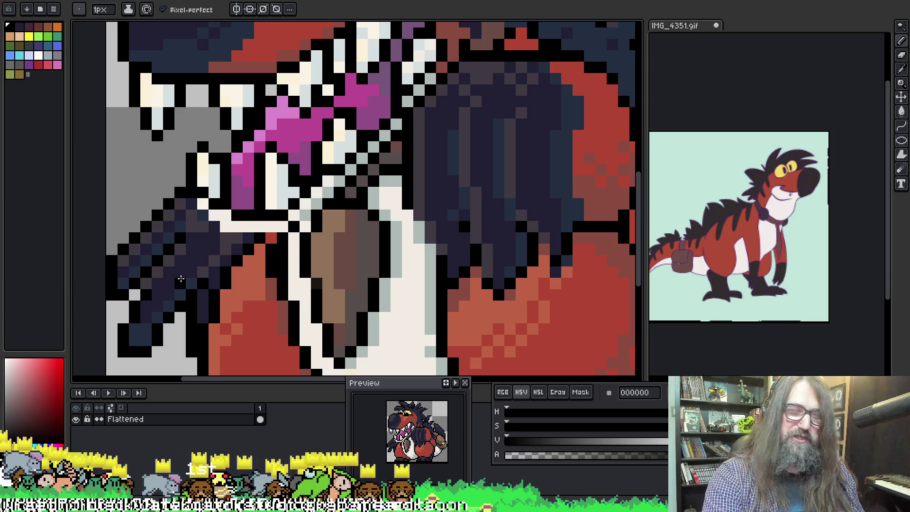
left_click(210, 211)
scroll(210, 211, "down", 3)
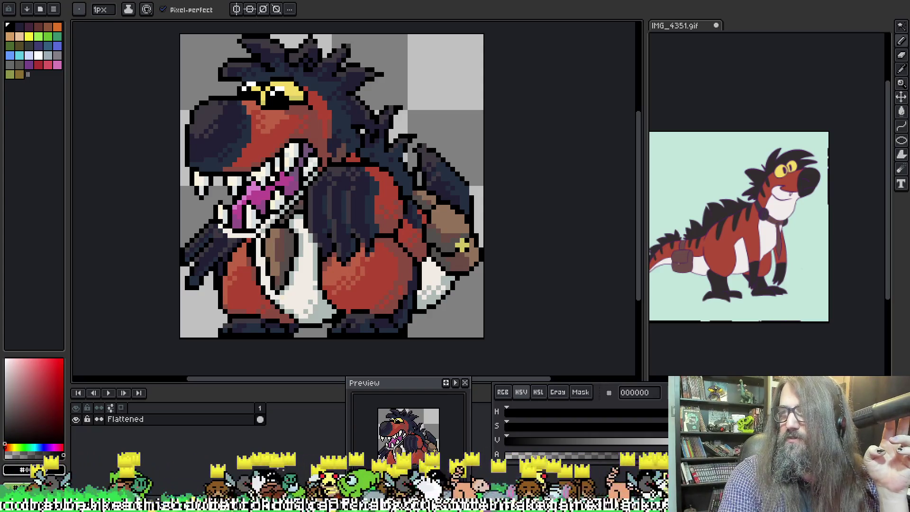
key("alt+Tab")
Open the showcase channel and enlarge the posted VCV Rack patch image
left_click(72, 176)
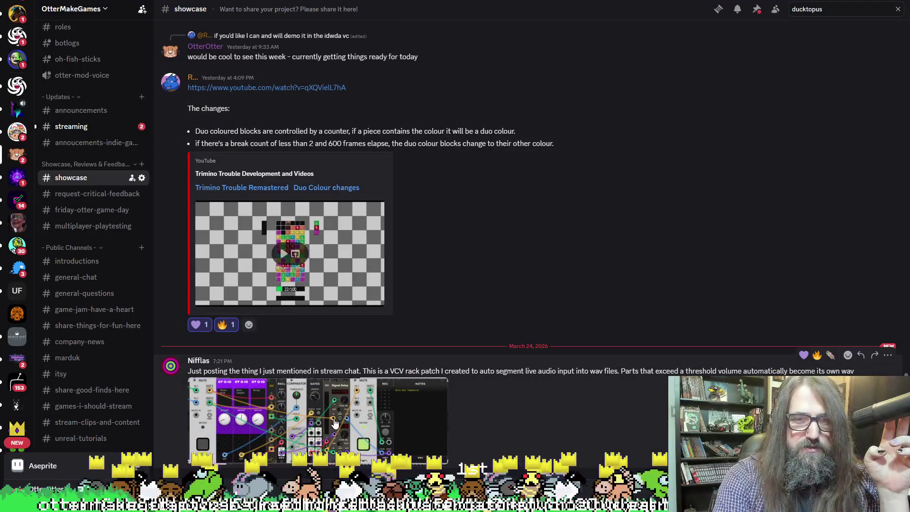
left_click(297, 405)
left_click(265, 229)
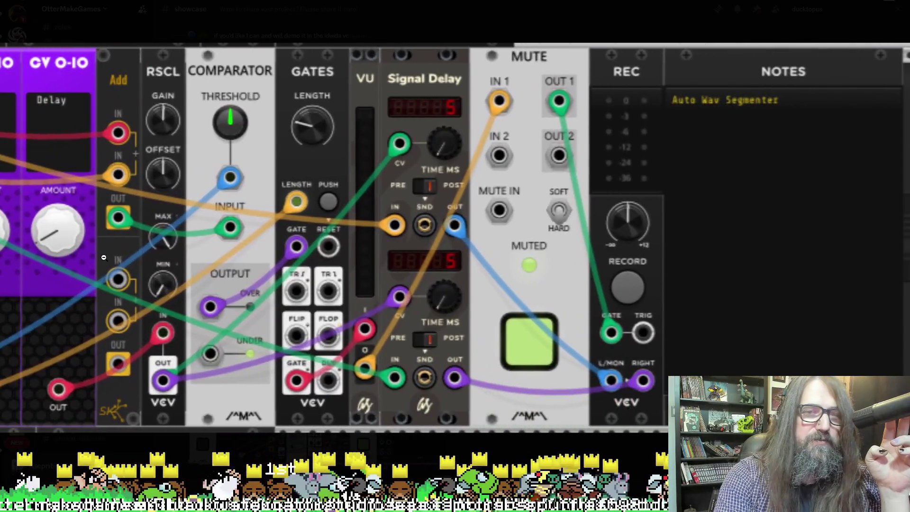
Pan across the rack modules, including MUTE and CV 0-10, then close the viewer
left_click_drag(104, 257, 360, 257)
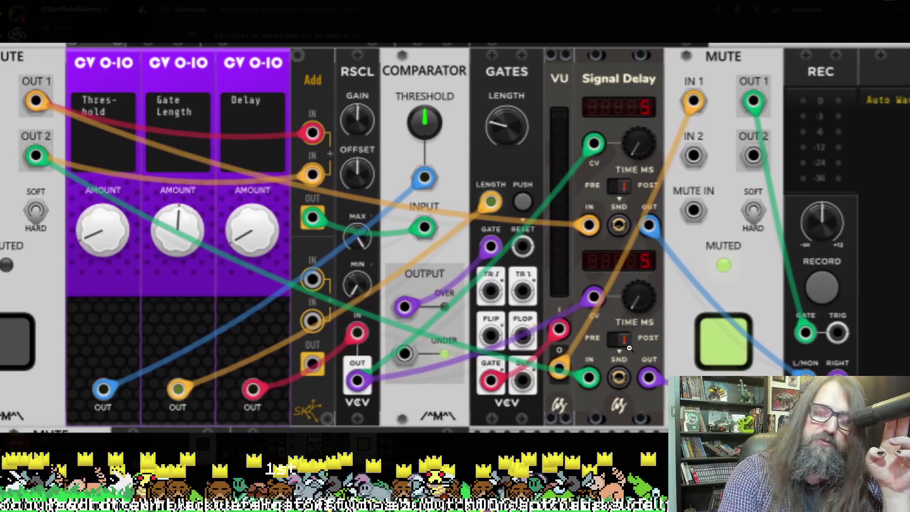
mouse_move(628, 348)
left_mouse_down()
mouse_move(475, 313)
mouse_move(540, 302)
left_mouse_up()
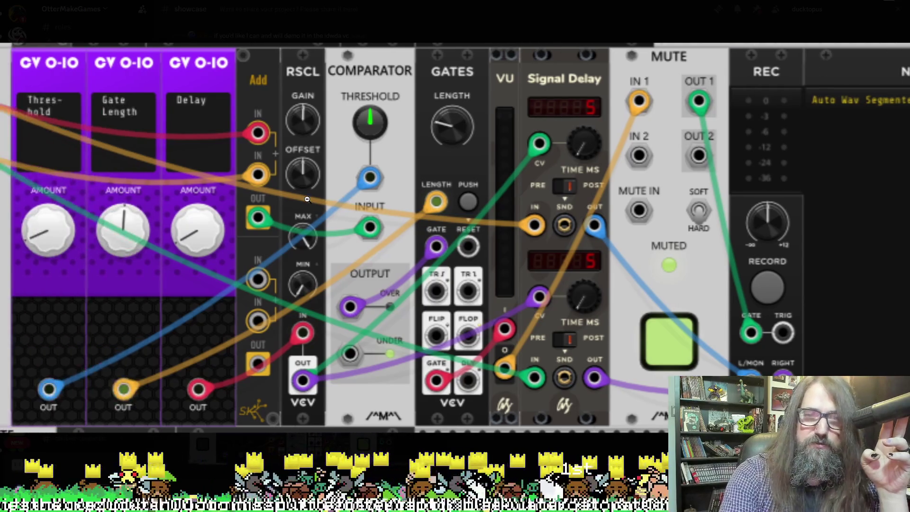
scroll(379, 180, "left", 5)
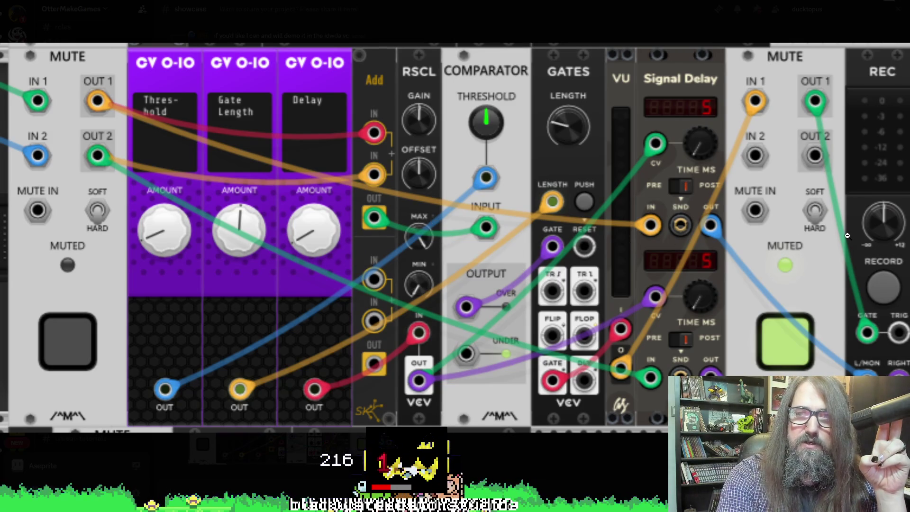
scroll(644, 240, "right", 5)
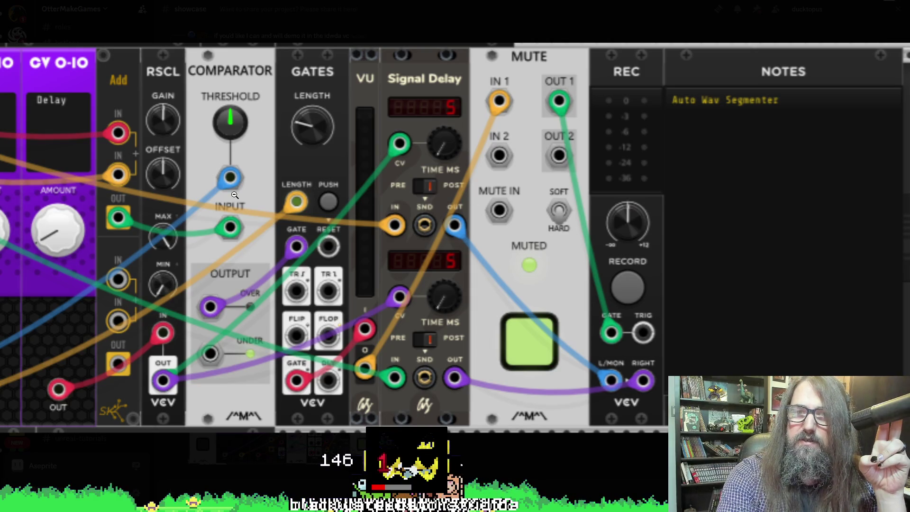
scroll(235, 195, "left", 1)
scroll(159, 200, "right", 1)
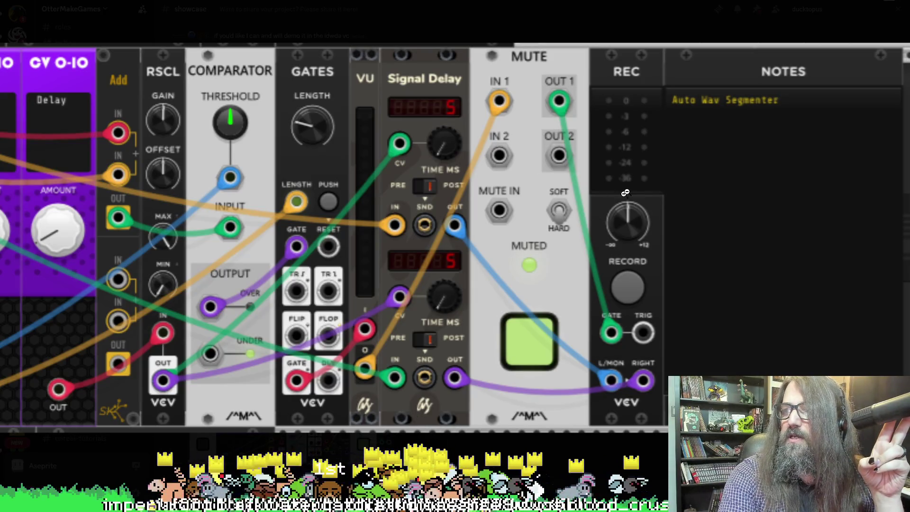
scroll(312, 201, "left", 4)
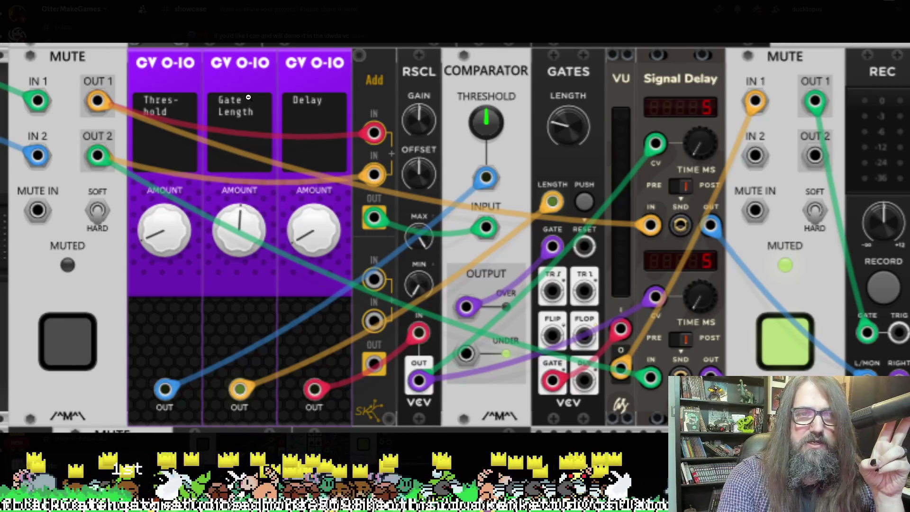
scroll(405, 228, "right", 1)
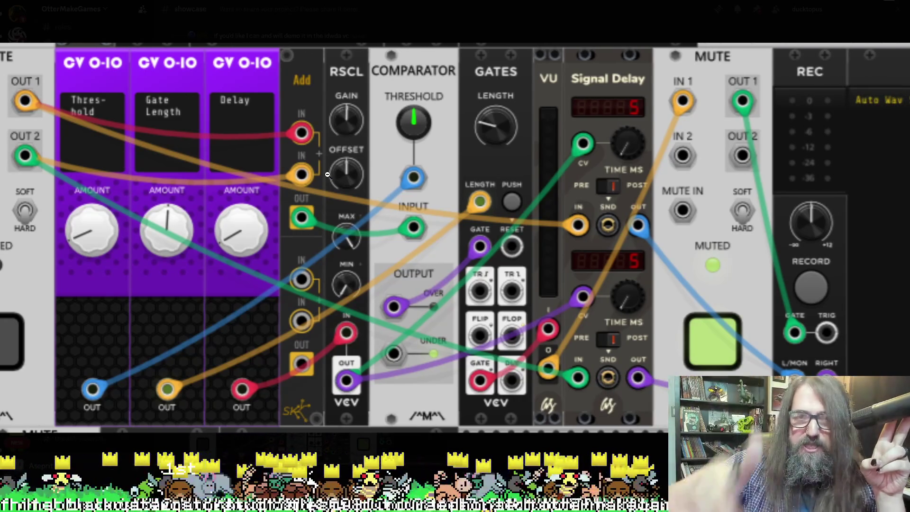
scroll(429, 208, "right", 3)
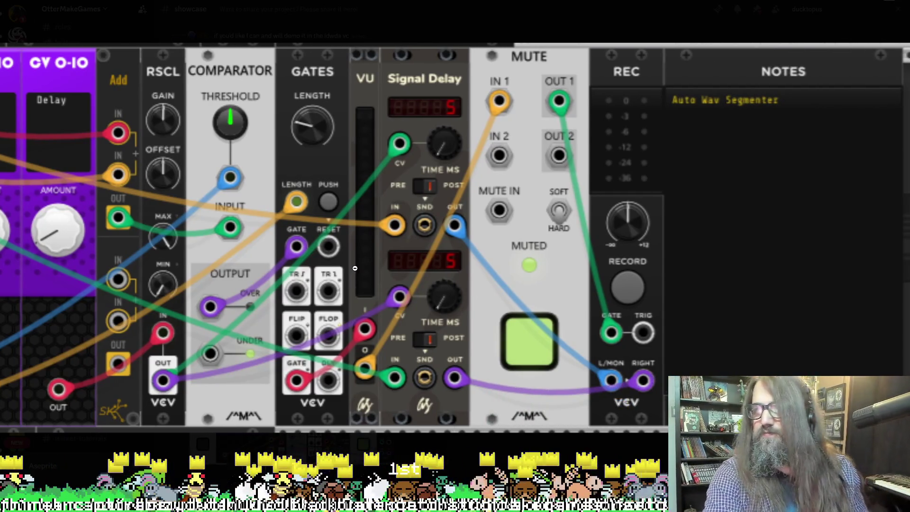
key("Escape")
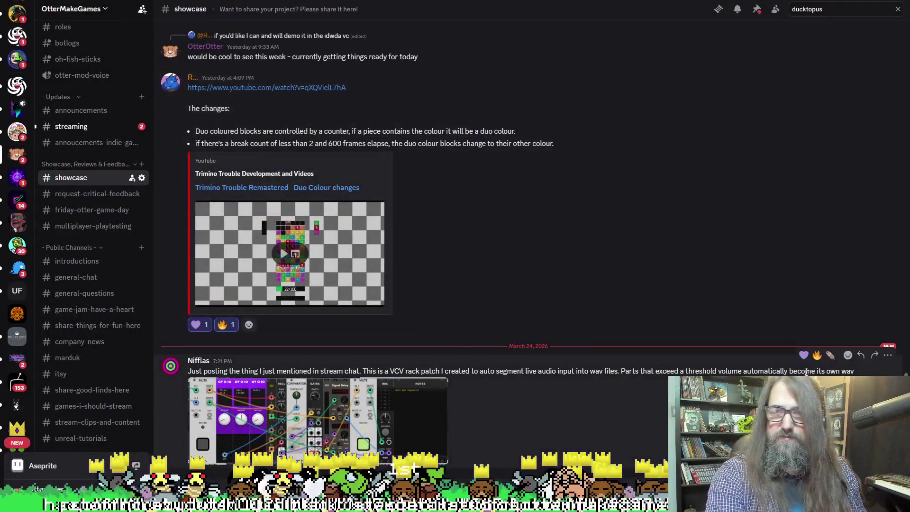
React to the patch post with fire, otter and a 'music' emoji
scroll(818, 356, "down", 1)
left_click(817, 338)
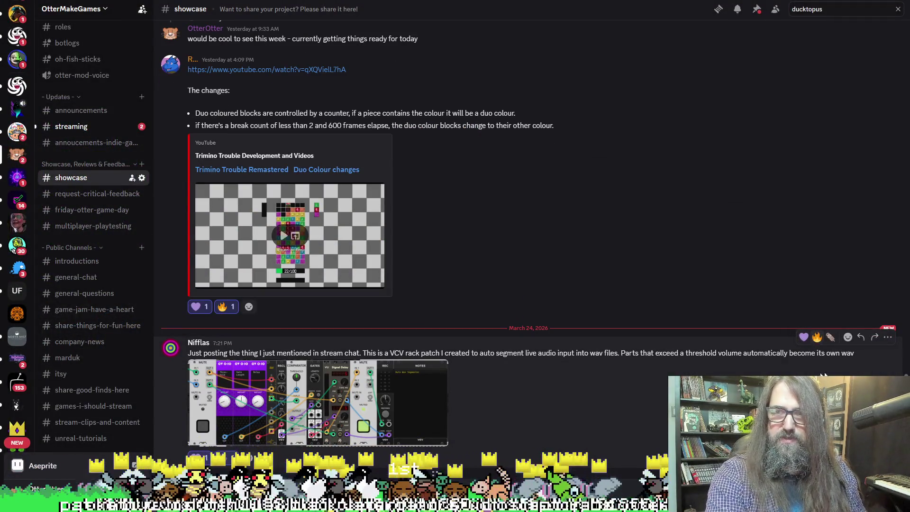
left_click(849, 338)
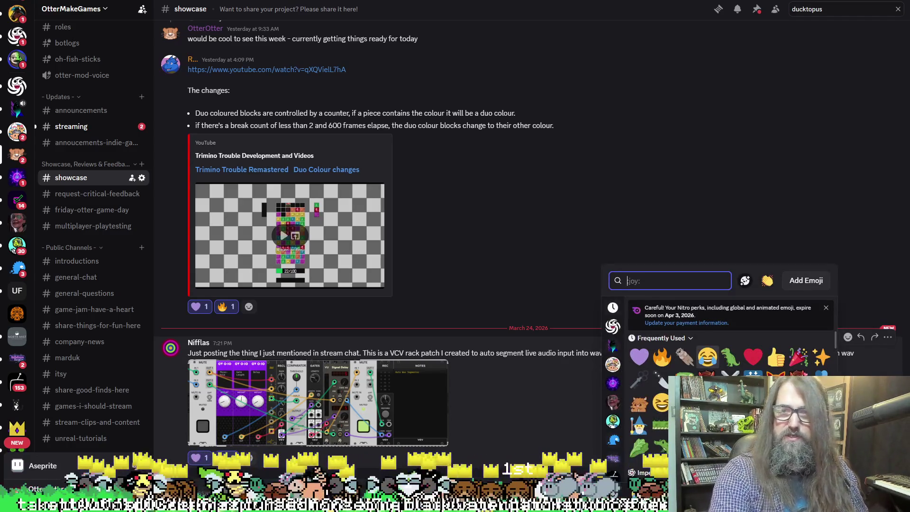
left_click(686, 360)
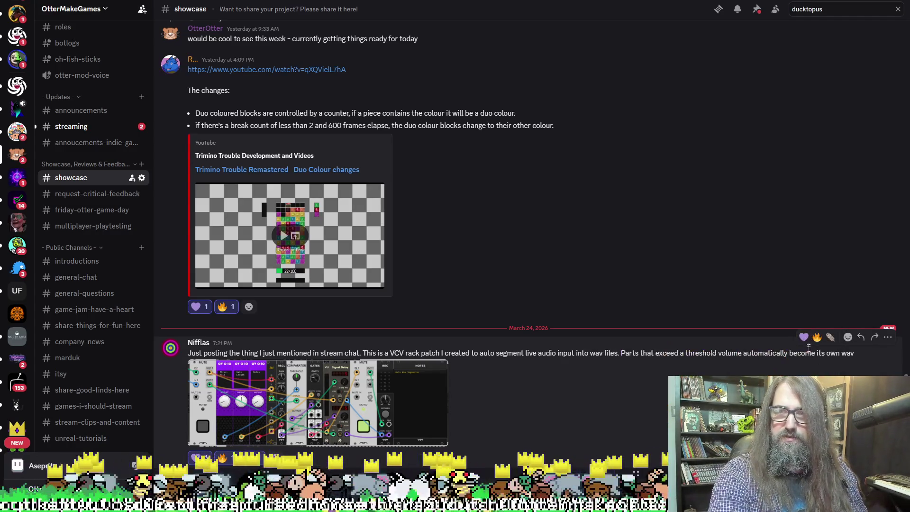
left_click(848, 337)
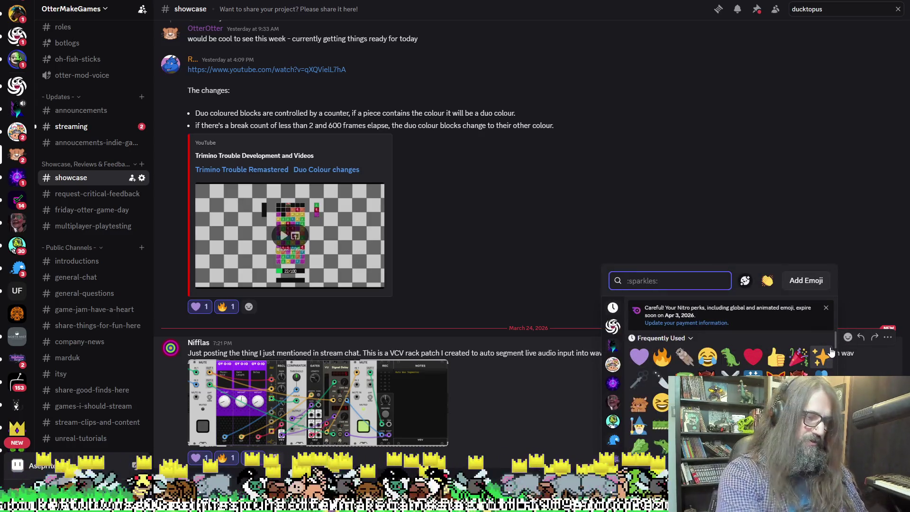
type("music")
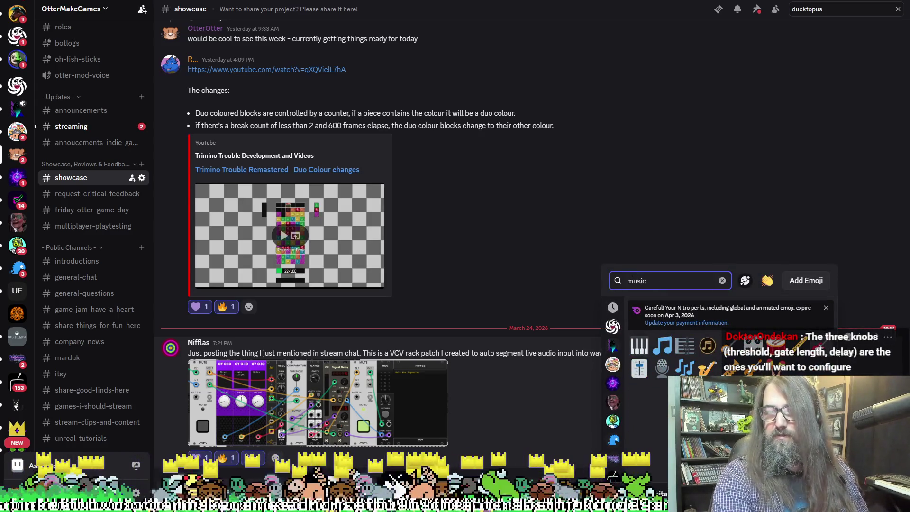
left_click(640, 368)
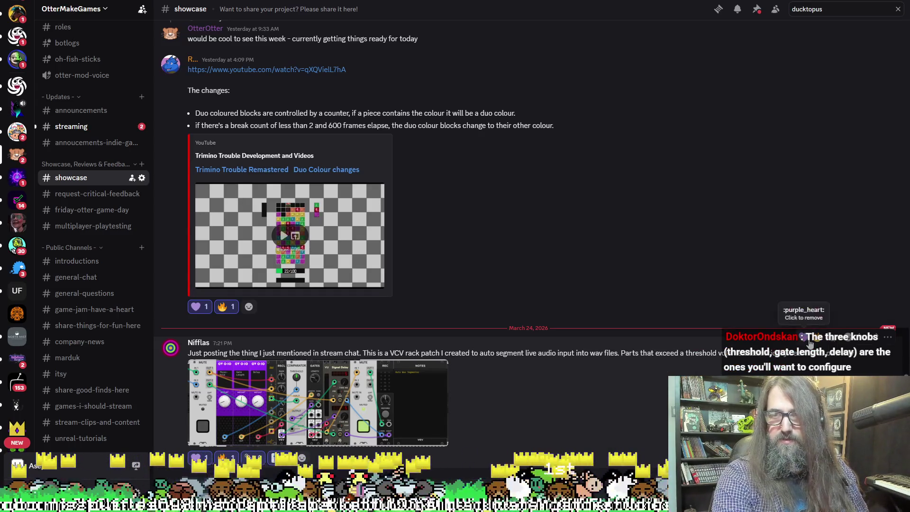
Dismiss the emoji picker and view the VCV Rack image enlarged again
left_click(848, 339)
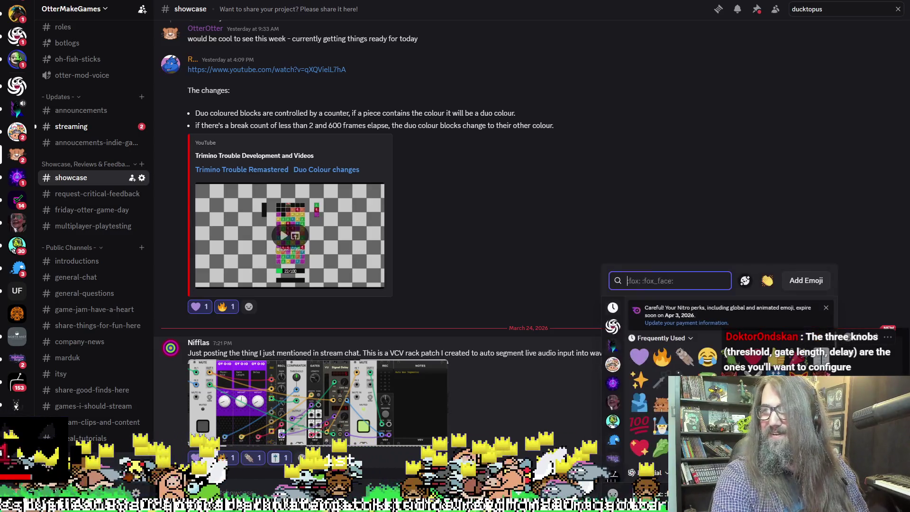
left_click(472, 375)
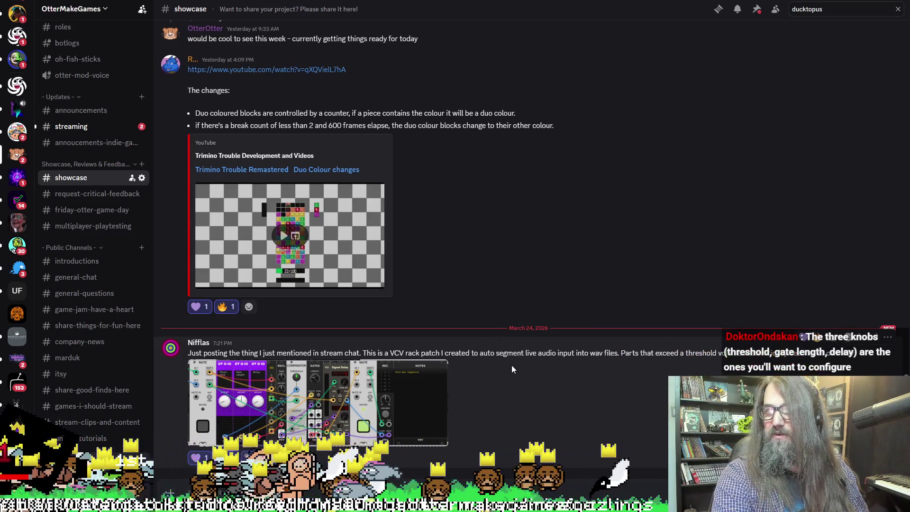
left_click(279, 380)
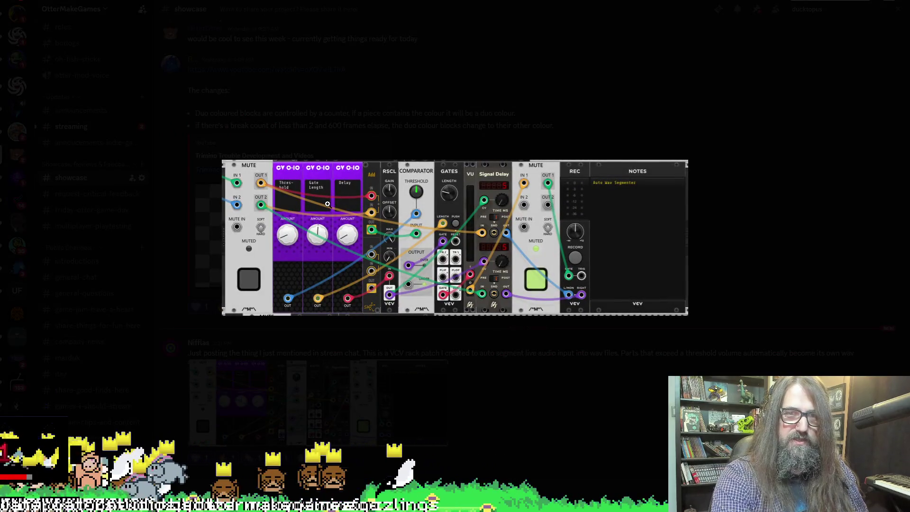
left_click(327, 205)
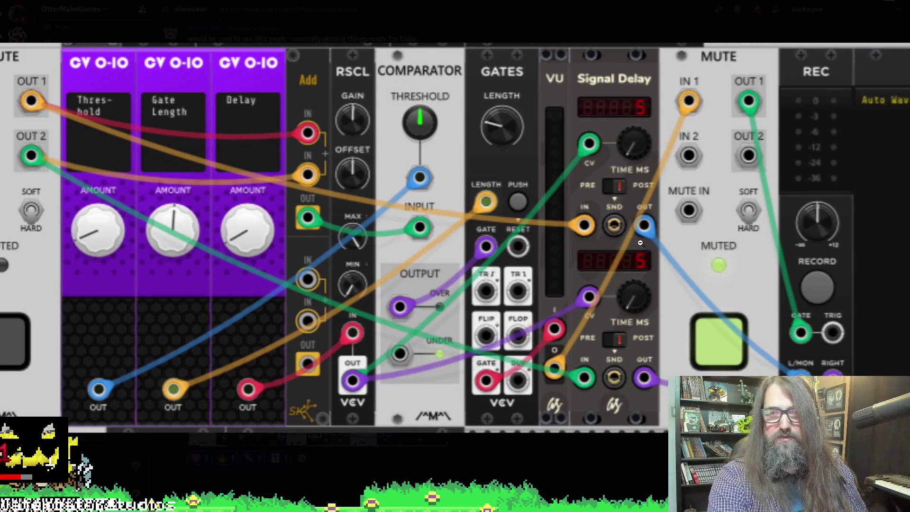
key("Escape")
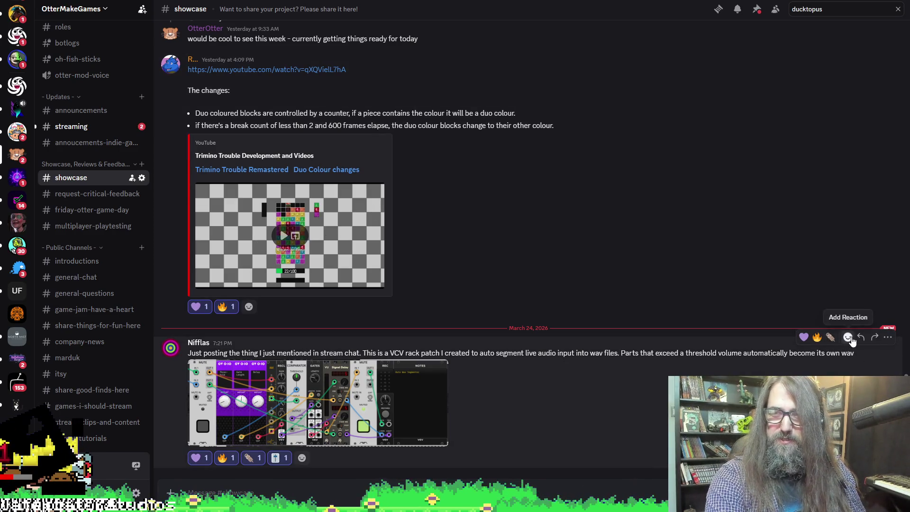
Add a piano keys reaction via the 'music' search, then return to Aseprite
left_click(849, 337)
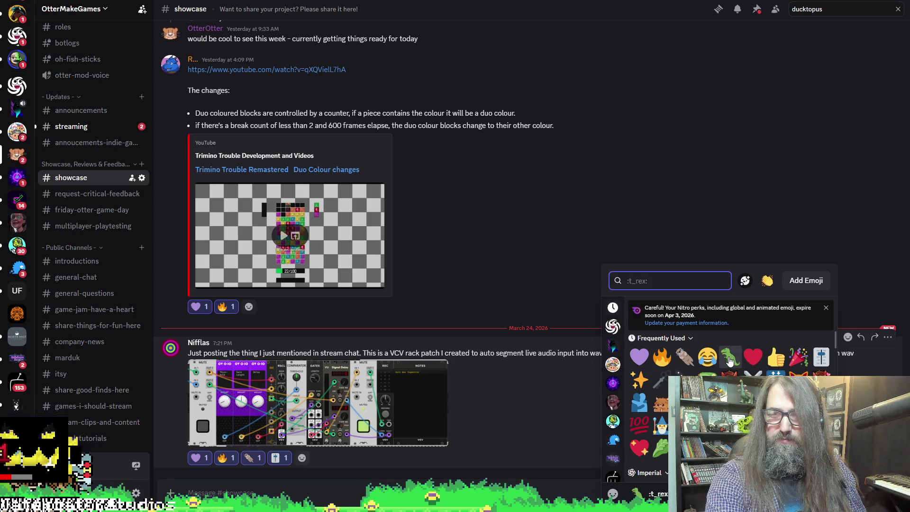
type("t")
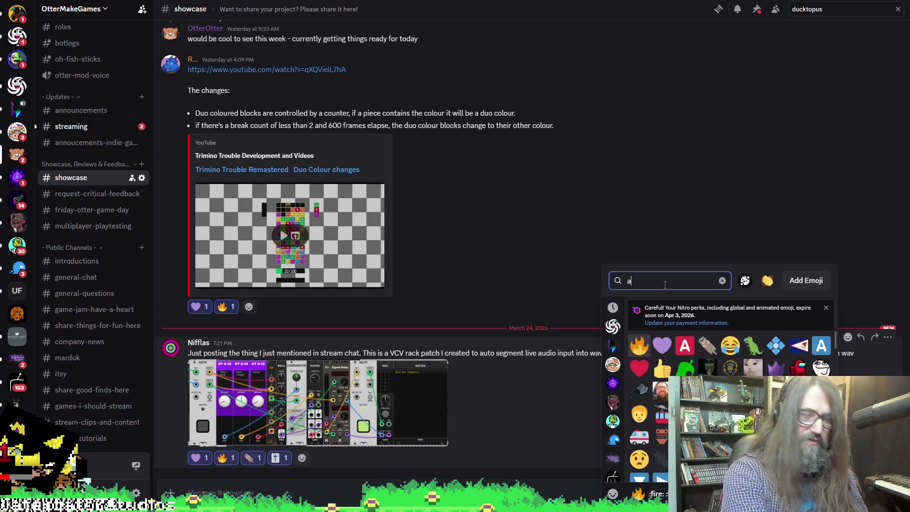
key("BackSpace")
type("music")
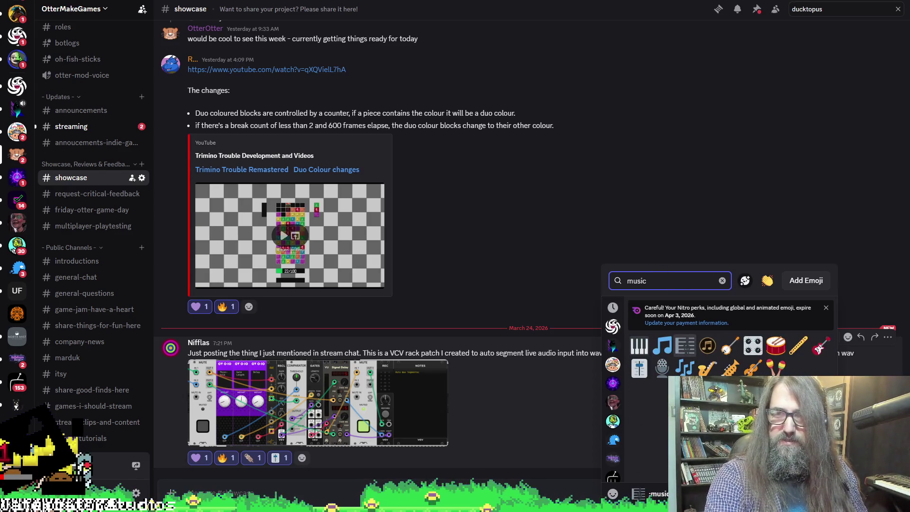
left_click(639, 345)
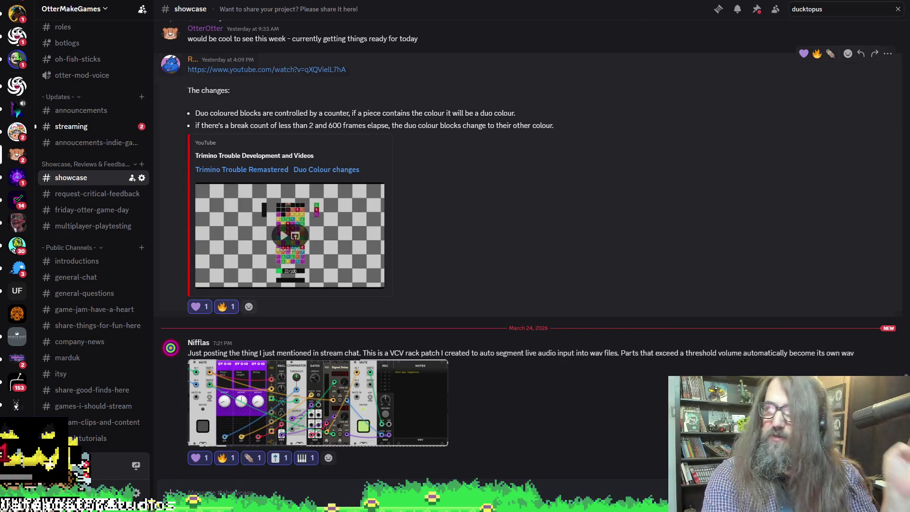
key("alt+Tab")
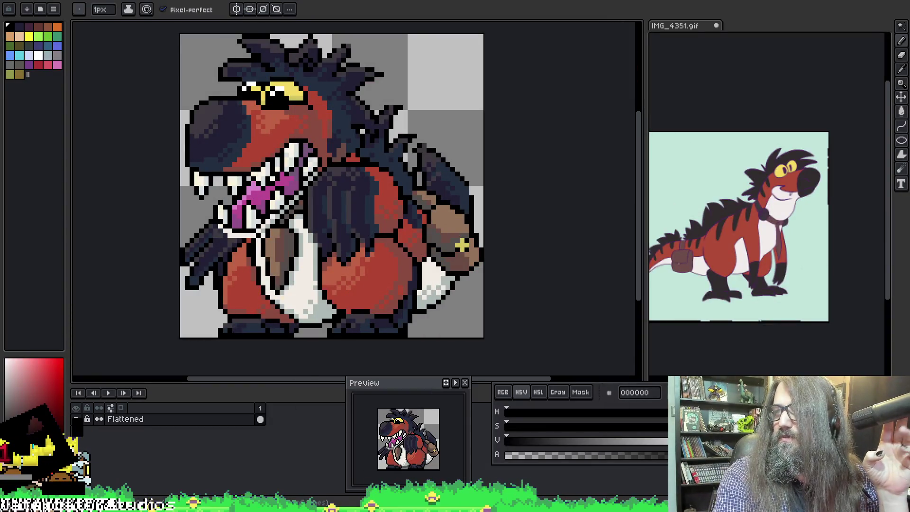